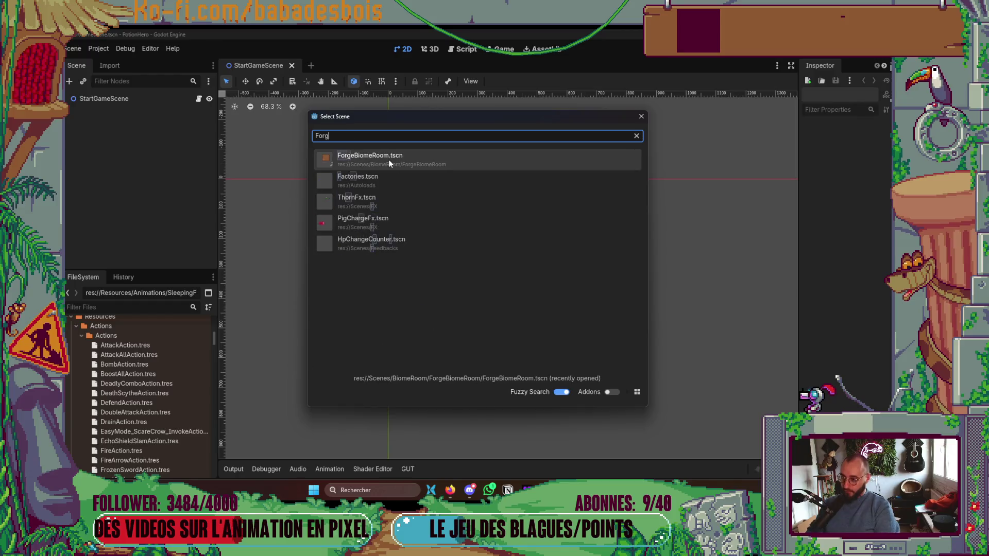
Open the ForgeBiomeRoom scene and hide its RightSide upgrade panels.
{"action": "key", "text": "Return"}
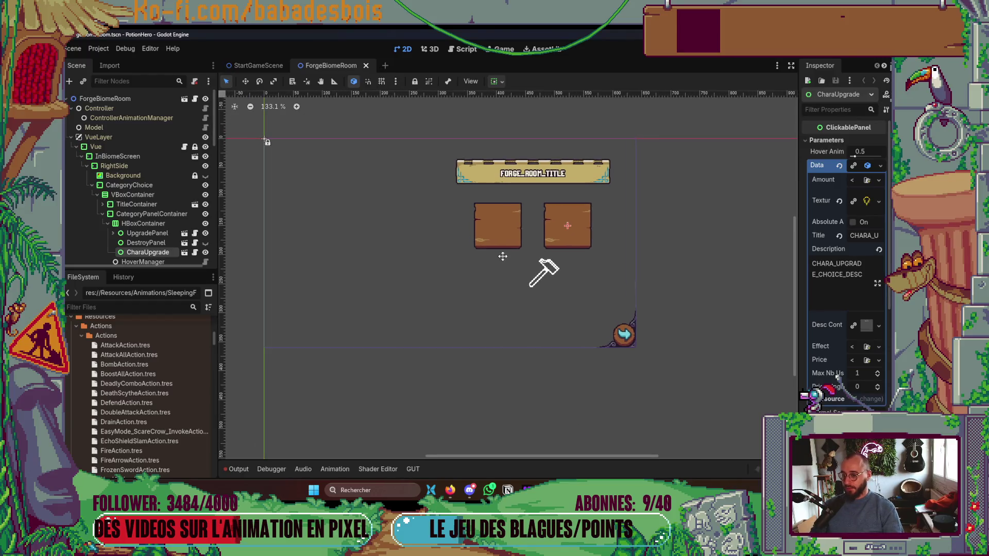
{"action": "left_click", "coordinate": [205, 166]}
{"action": "scroll", "coordinate": [468, 258], "scroll_direction": "down", "scroll_amount": 3}
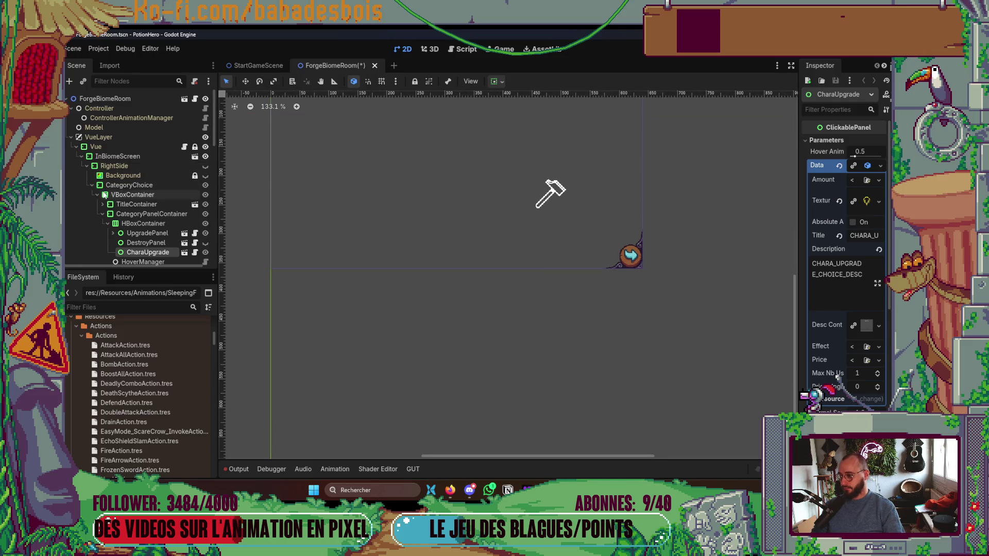
Collapse the RightSide, Vue, VueLayer, TeamLayer and CanvasLayer branches in the scene tree.
{"action": "left_click", "coordinate": [86, 165]}
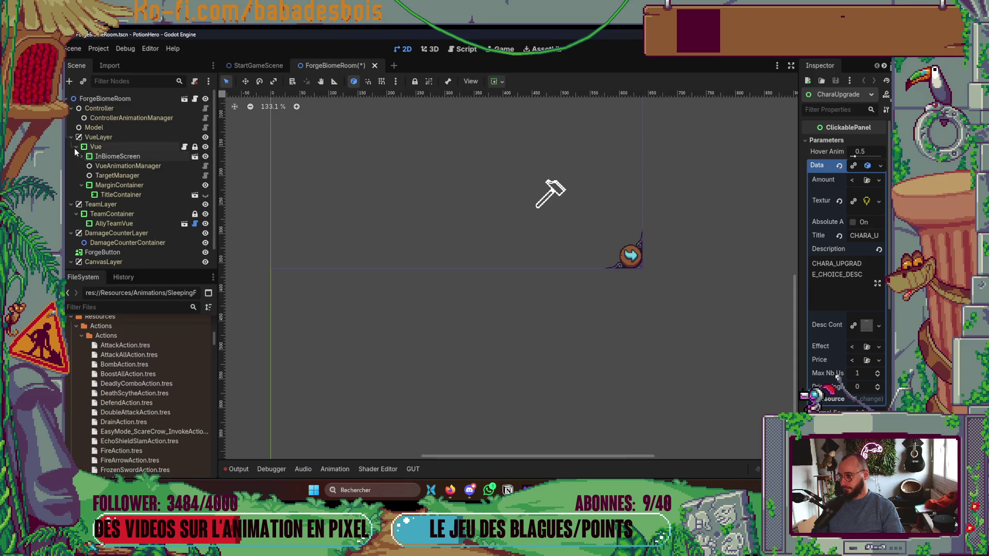
{"action": "left_click", "coordinate": [75, 148]}
{"action": "left_click", "coordinate": [69, 136]}
{"action": "left_click", "coordinate": [69, 147]}
{"action": "left_click", "coordinate": [71, 175]}
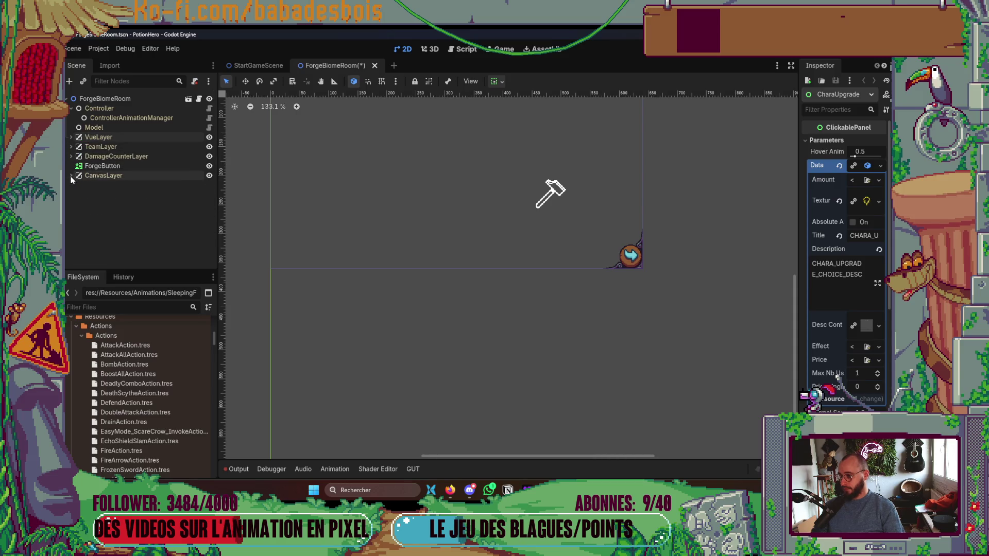
Cancel adding a child to the root node, then save the ForgeBiomeRoom scene.
{"action": "right_click", "coordinate": [110, 99]}
{"action": "left_click", "coordinate": [148, 125]}
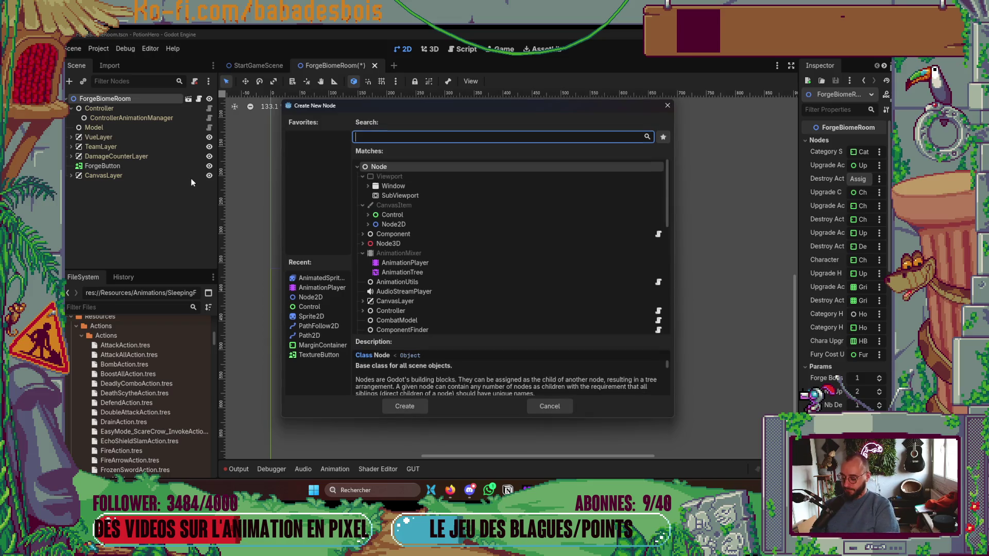
{"action": "key", "text": "Escape"}
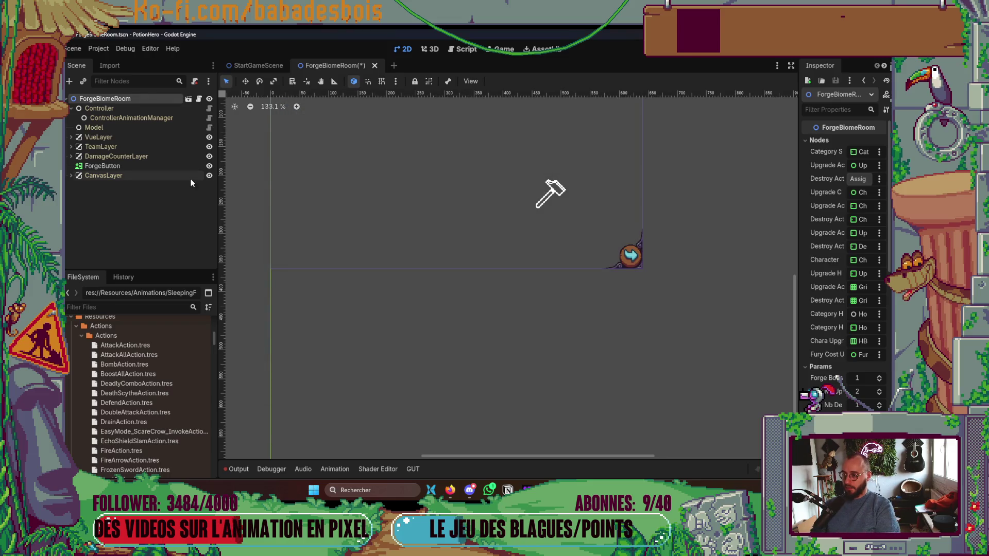
{"action": "key", "text": "ctrl+s"}
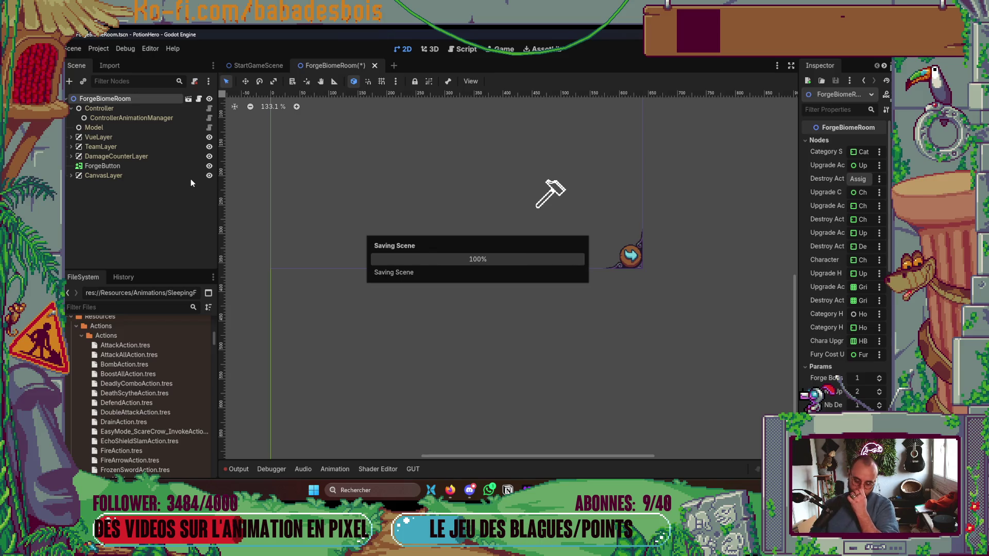
Open ShopBiomeRoom, frame its Chara sprite, save it, and return to the ForgeBiomeRoom tab.
{"action": "key", "text": "ctrl+shift+o"}
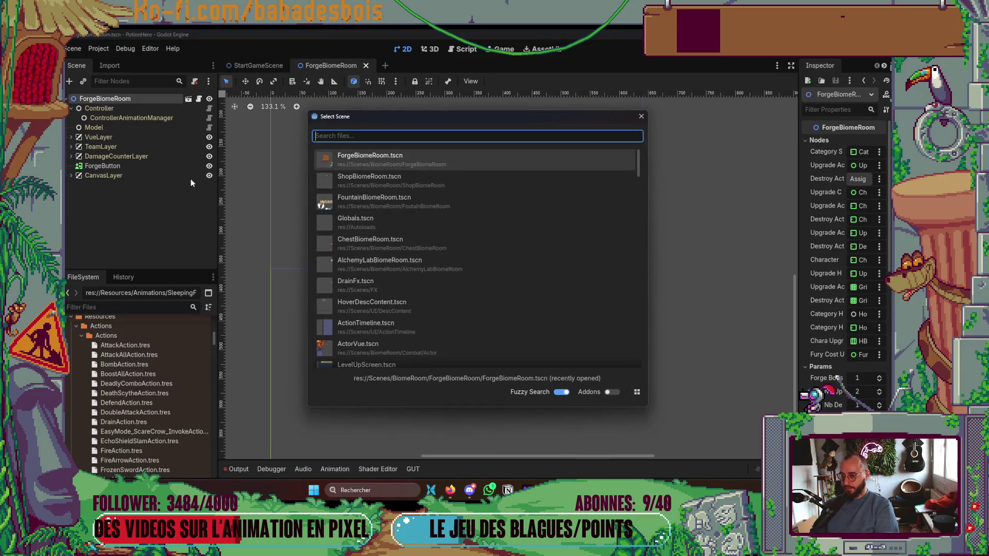
{"action": "type", "text": "shop"}
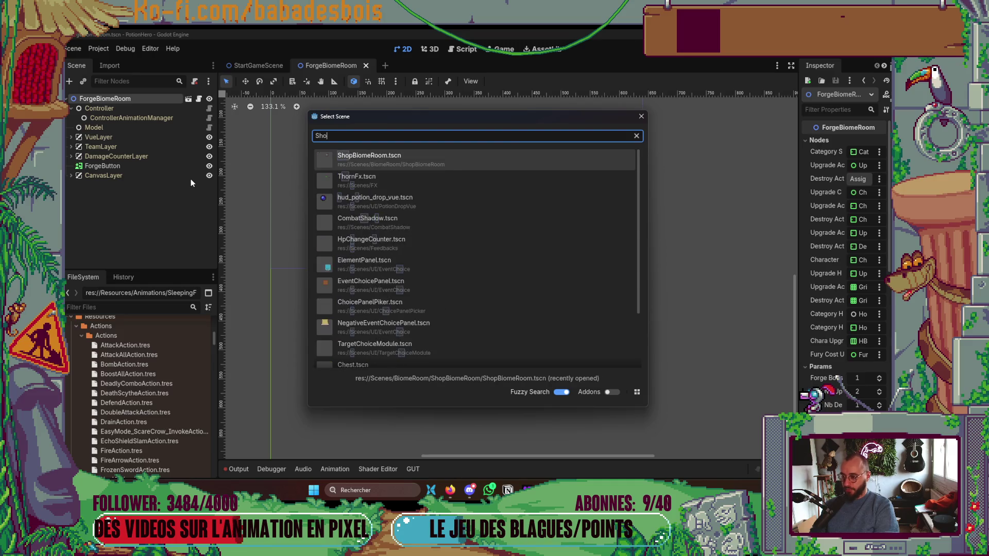
{"action": "key", "text": "Return"}
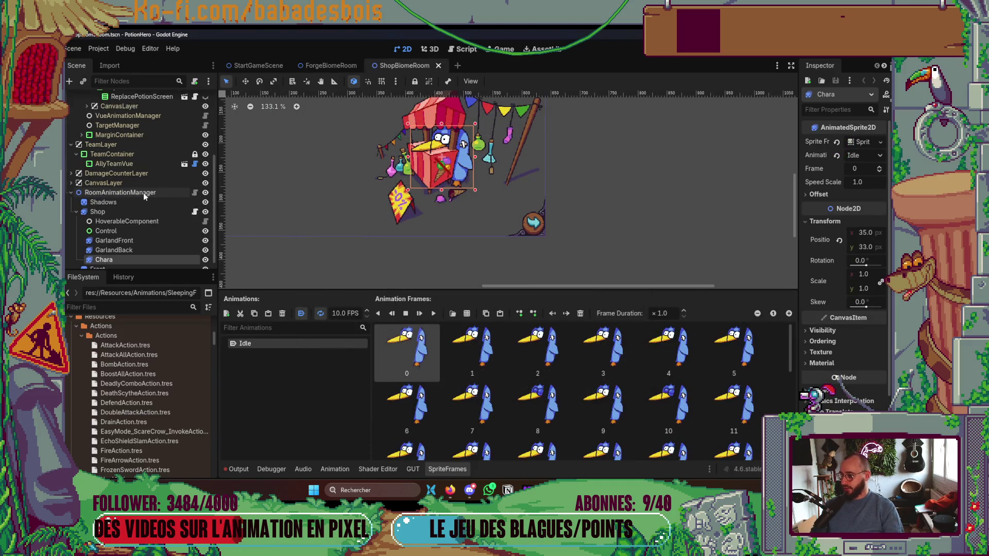
{"action": "scroll", "coordinate": [185, 245], "scroll_direction": "down", "scroll_amount": 1}
{"action": "double_click", "coordinate": [187, 250]}
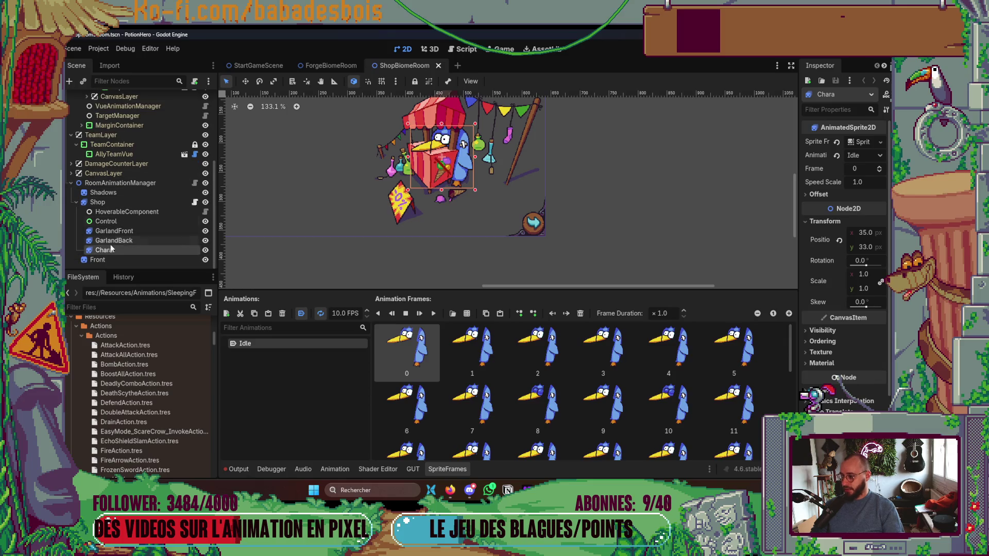
{"action": "key", "text": "ctrl+s"}
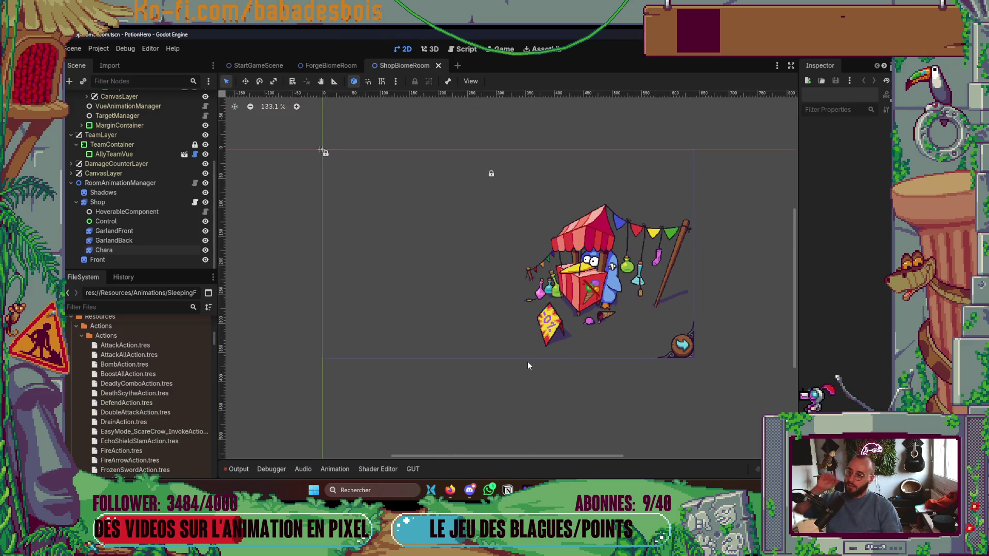
{"action": "left_click", "coordinate": [331, 65]}
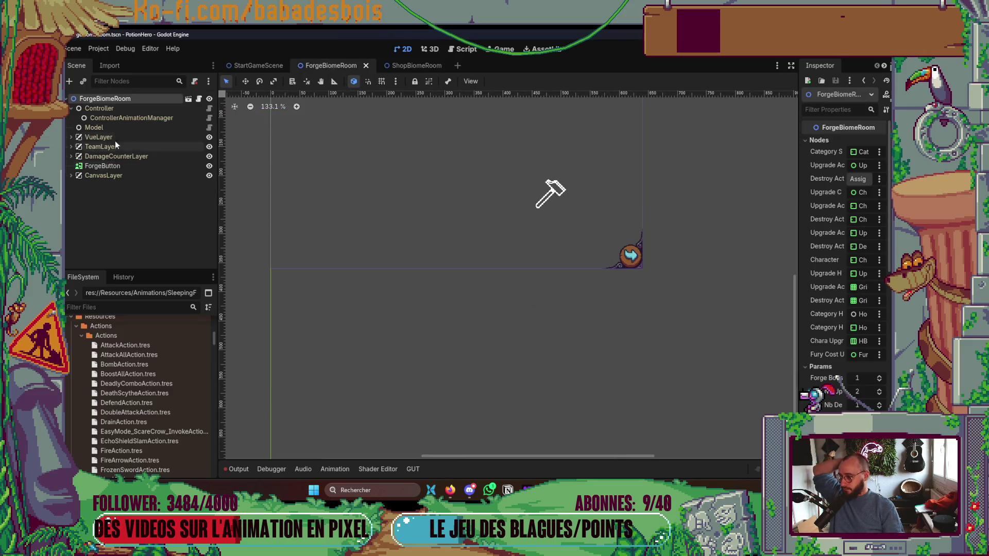
Add a RoomAnimationManager child node to the ForgeBiomeRoom root and save the scene.
{"action": "right_click", "coordinate": [118, 102]}
{"action": "left_click", "coordinate": [129, 120]}
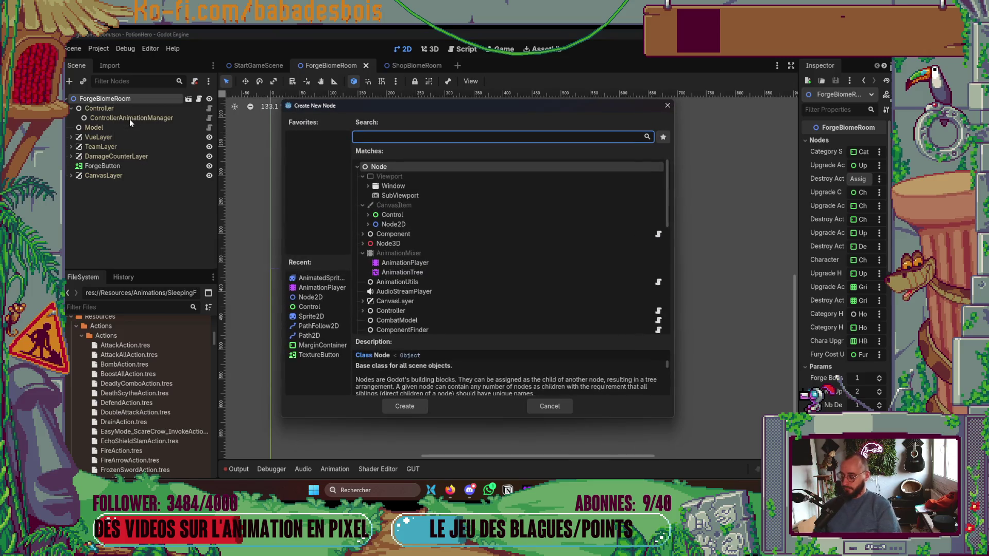
{"action": "type", "text": "RoomAnim"}
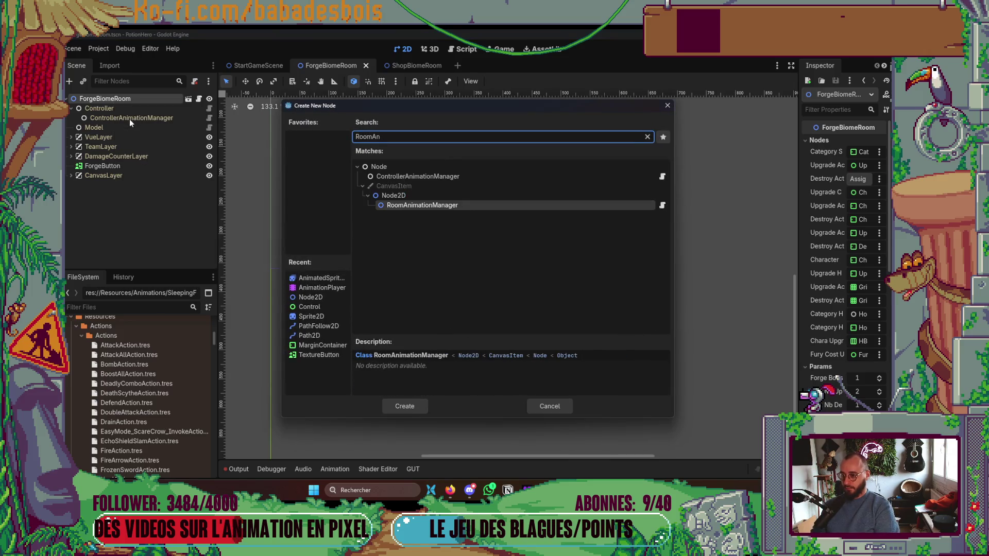
{"action": "key", "text": "Return"}
{"action": "scroll", "coordinate": [366, 268], "scroll_direction": "up", "scroll_amount": 1}
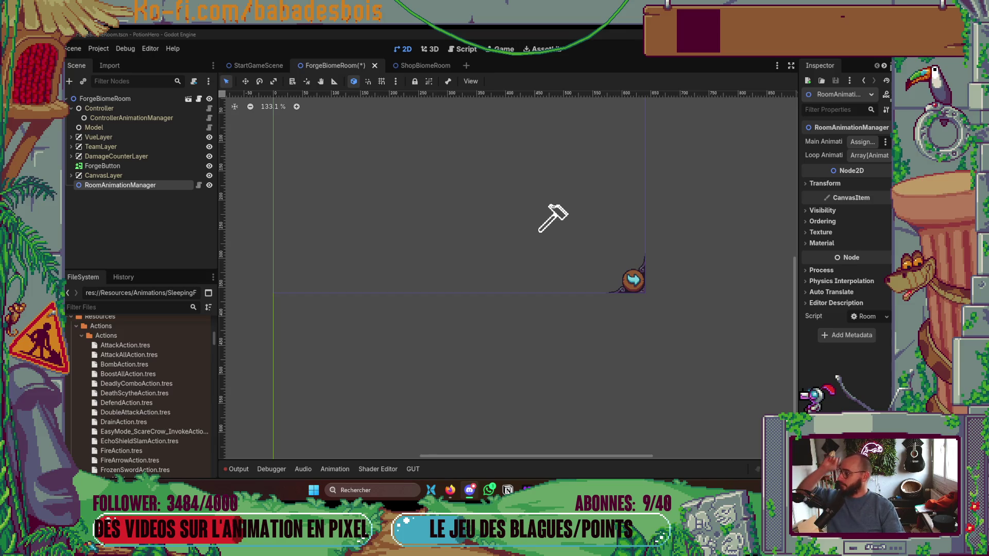
{"action": "scroll", "coordinate": [481, 290], "scroll_direction": "up", "scroll_amount": 2}
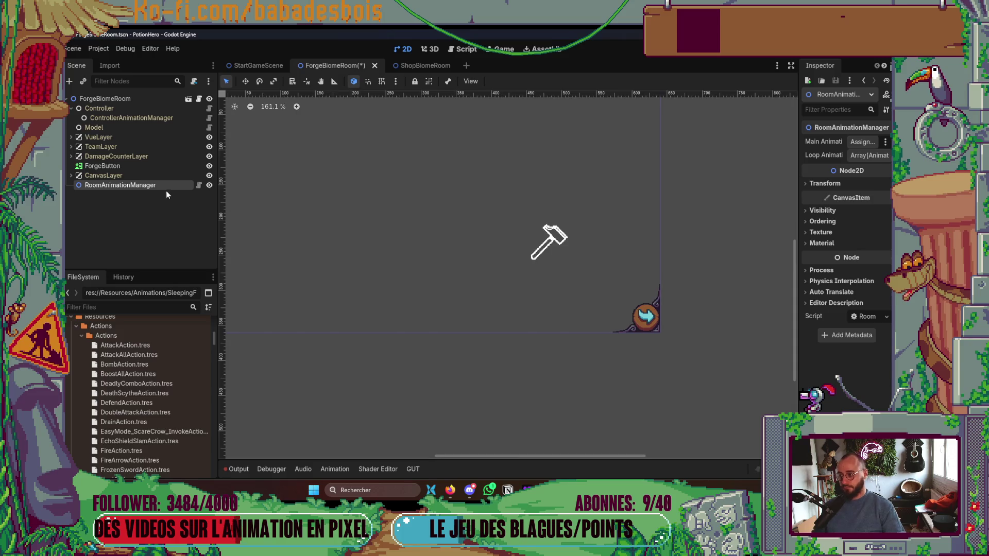
{"action": "key", "text": "ctrl+s"}
Compare with ShopBiomeRoom's setup, hiding its sprite frames panel, then return to ForgeBiomeRoom.
{"action": "left_click", "coordinate": [420, 65]}
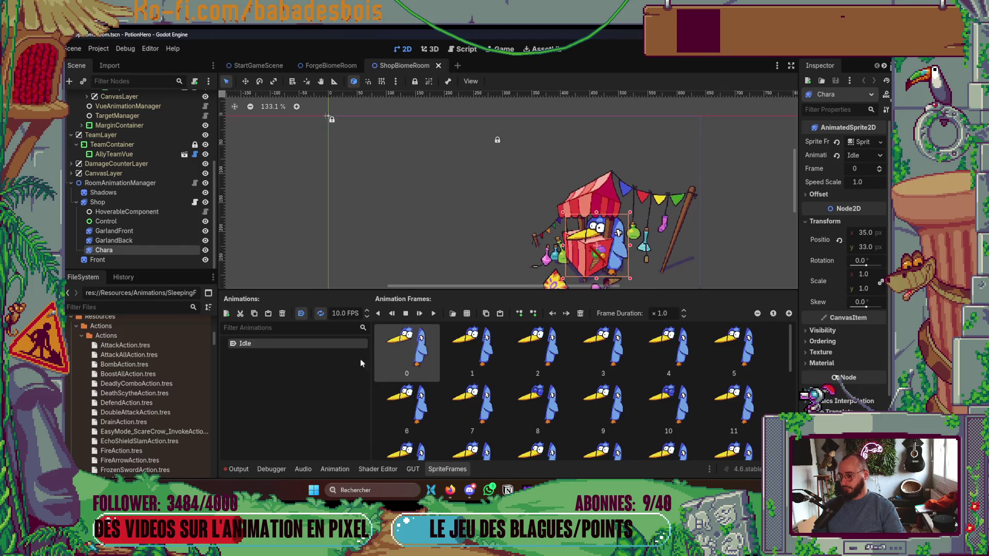
{"action": "left_click", "coordinate": [434, 470]}
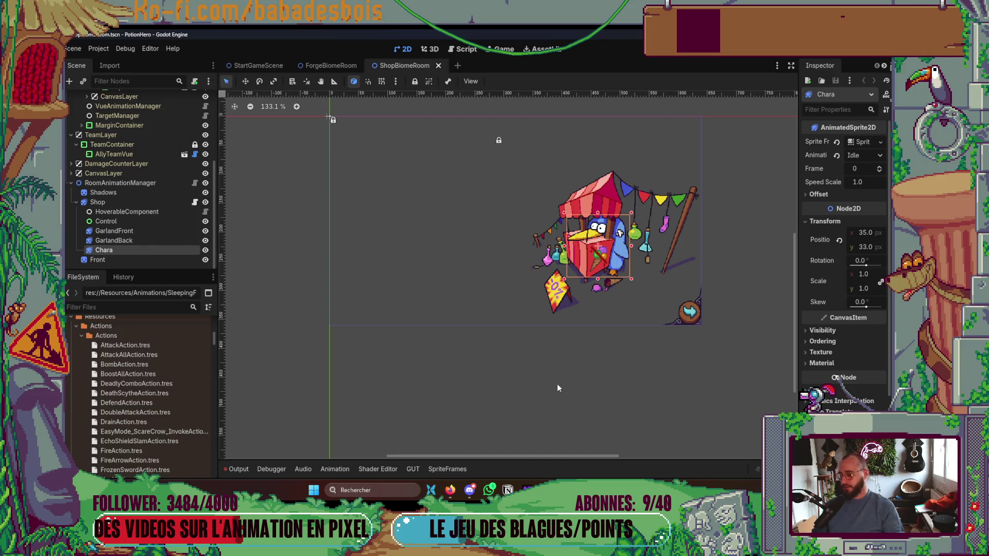
{"action": "left_click", "coordinate": [333, 66]}
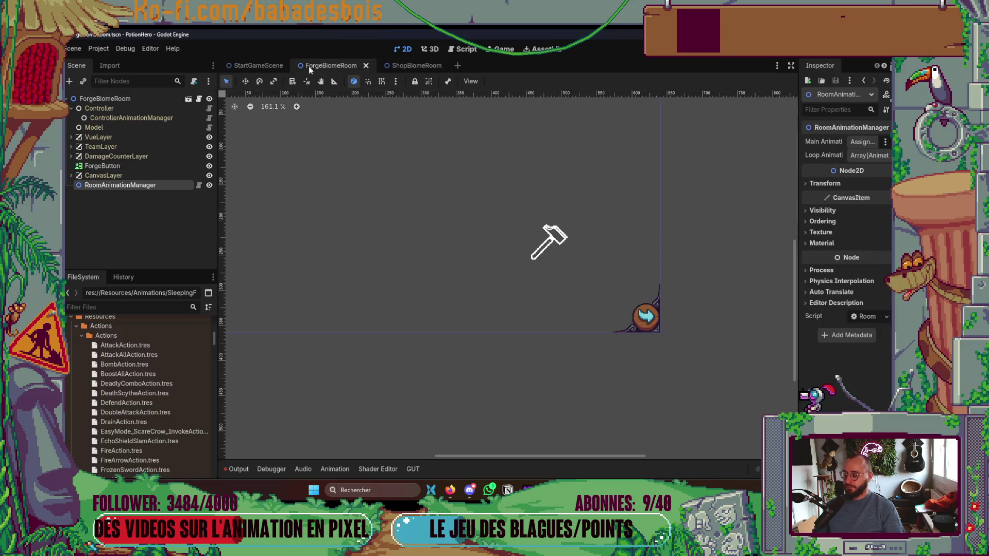
{"action": "left_click", "coordinate": [265, 66]}
{"action": "left_click", "coordinate": [326, 66]}
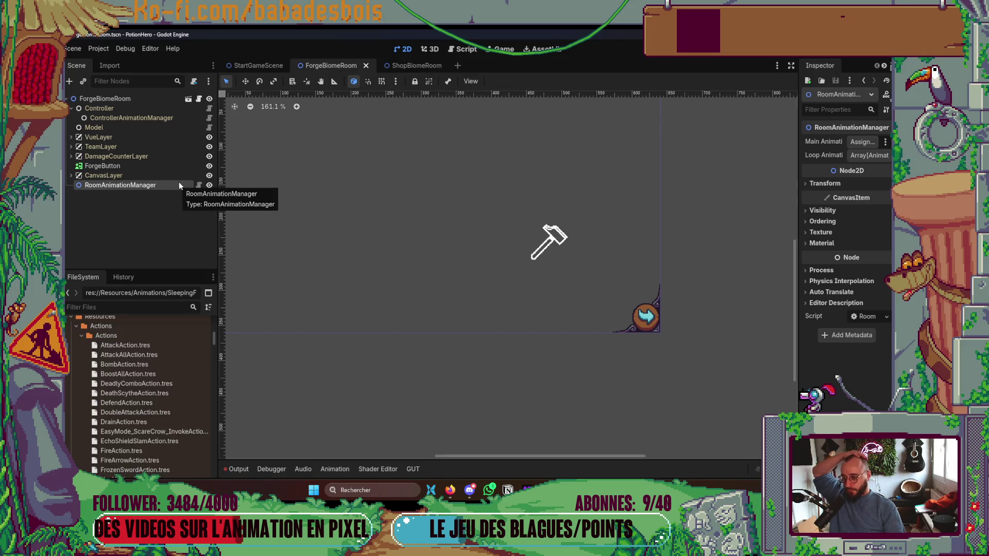
Add a Sprite2D child named Front under RoomAnimationManager.
{"action": "right_click", "coordinate": [153, 187]}
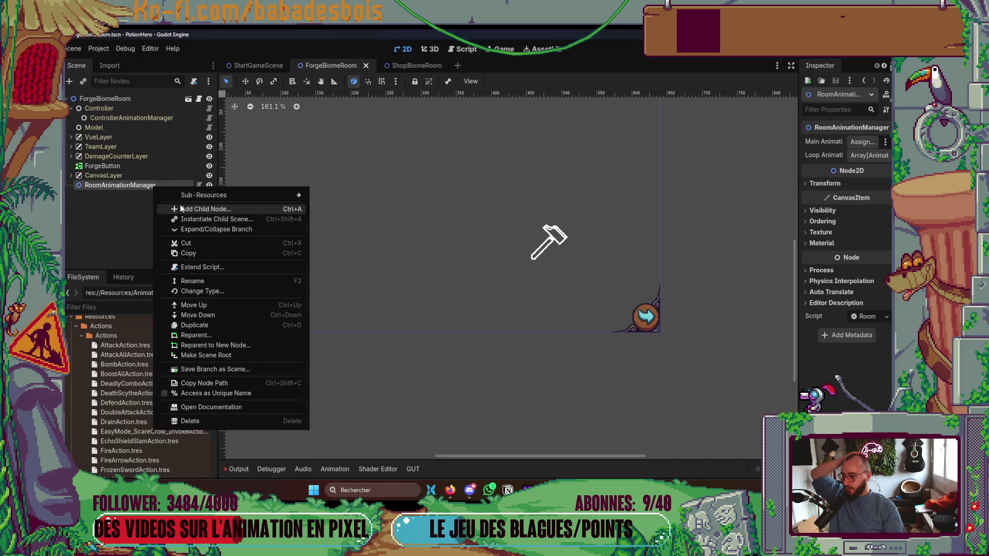
{"action": "left_click", "coordinate": [181, 208]}
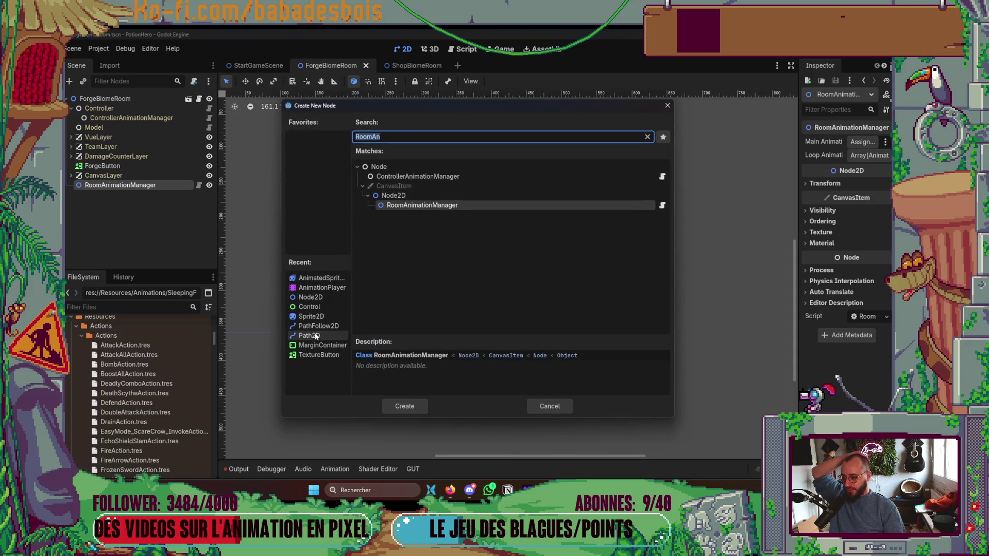
{"action": "left_click", "coordinate": [316, 317]}
{"action": "double_click", "coordinate": [316, 316]}
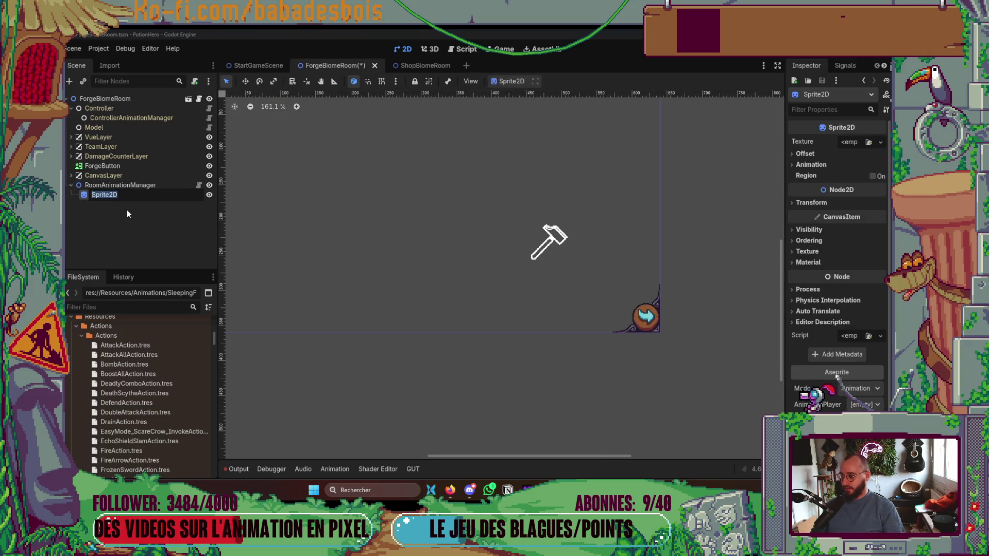
{"action": "type", "text": "Front"}
{"action": "key", "text": "Return"}
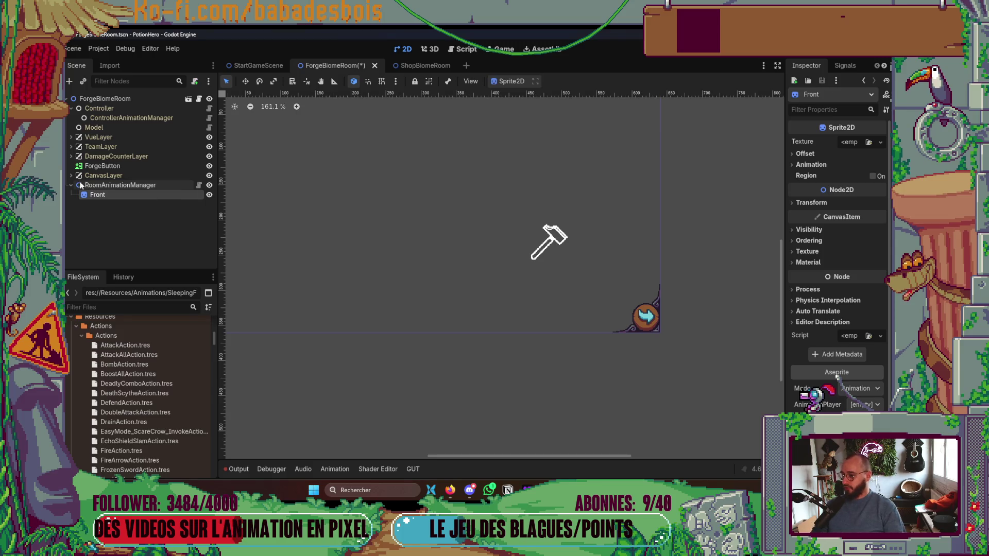
Add an AnimatedSprite2D child under RoomAnimationManager and name it Character.
{"action": "right_click", "coordinate": [81, 186]}
{"action": "left_click", "coordinate": [119, 197]}
{"action": "type", "text": "An"}
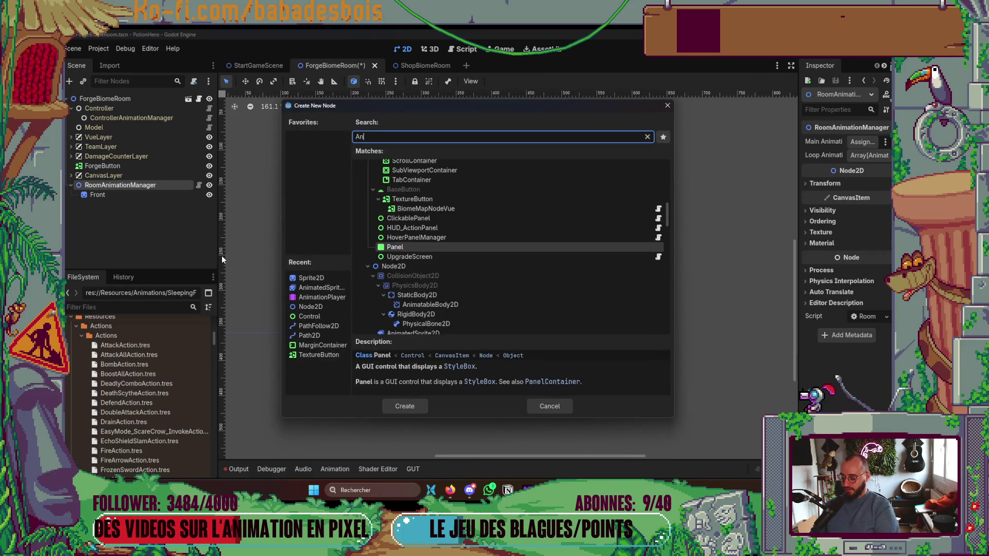
{"action": "type", "text": "imat"}
{"action": "key", "text": "Return"}
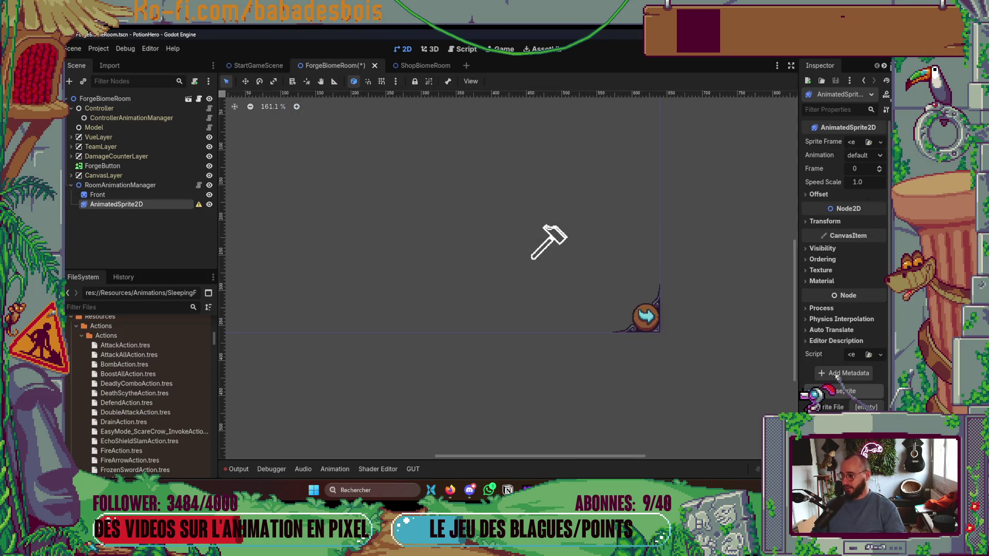
{"action": "double_click", "coordinate": [116, 203]}
{"action": "type", "text": "C"}
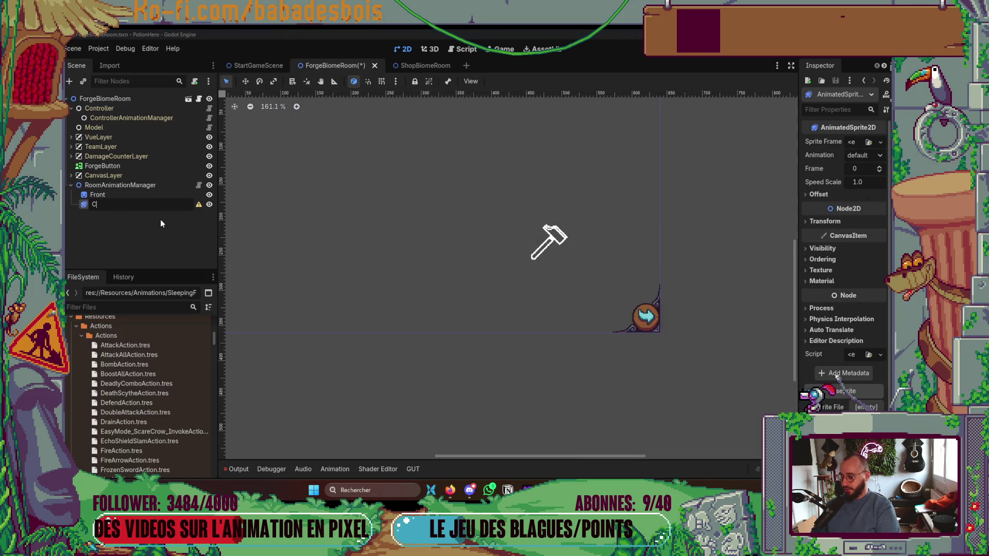
{"action": "type", "text": "haracter"}
{"action": "key", "text": "Return"}
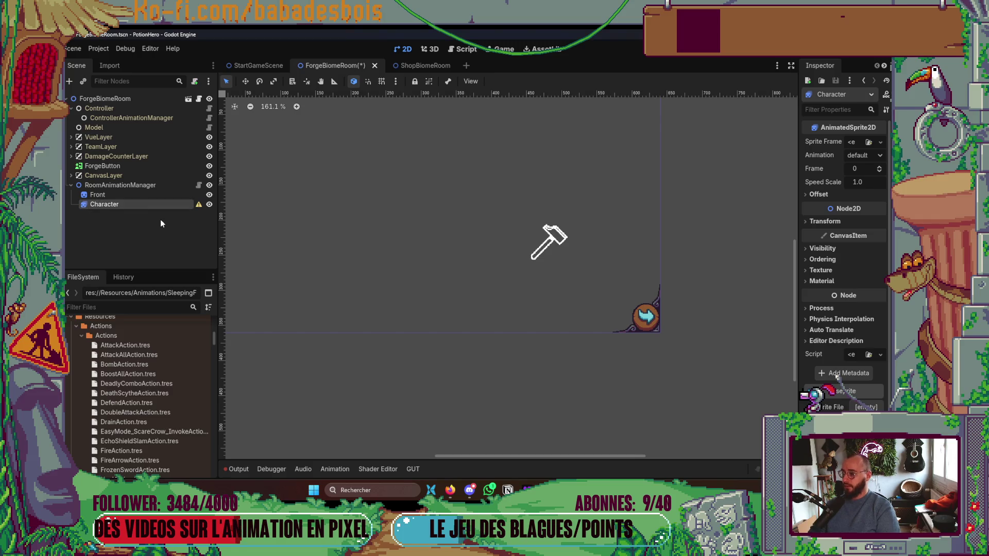
Duplicate Character twice, renaming the copies Oven and Smoke.
{"action": "key", "text": "ctrl+d"}
{"action": "double_click", "coordinate": [116, 213]}
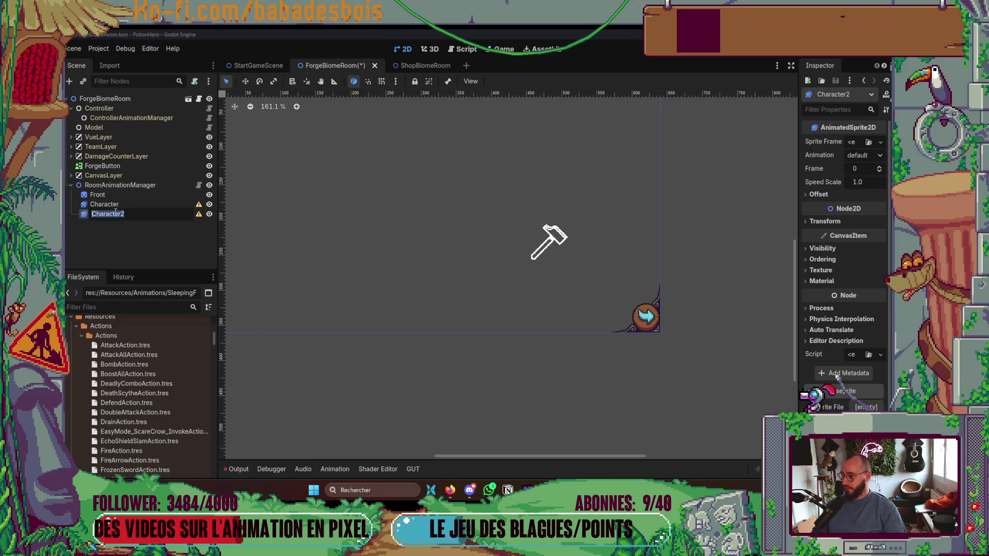
{"action": "type", "text": "Oven"}
{"action": "key", "text": "Return"}
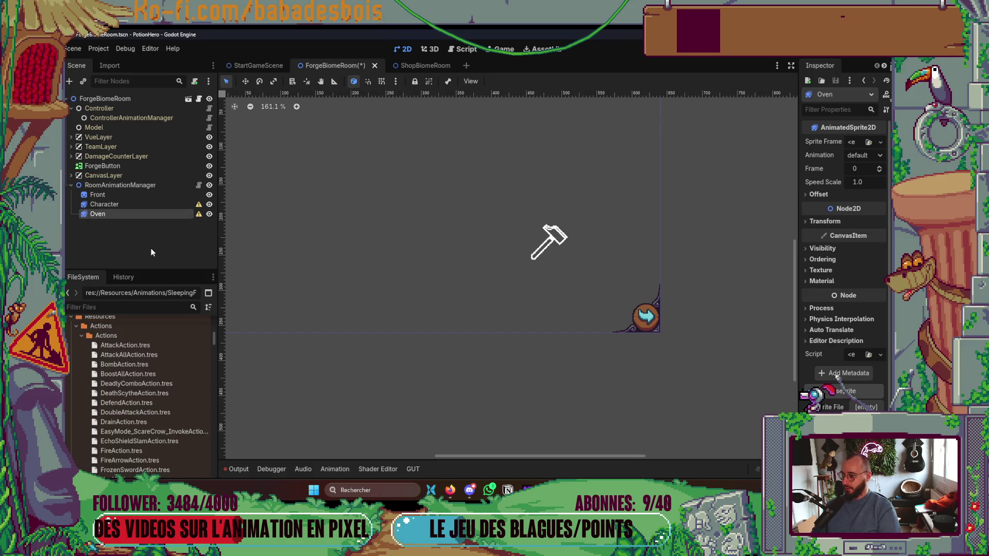
{"action": "key", "text": "ctrl+d"}
{"action": "double_click", "coordinate": [124, 224]}
{"action": "type", "text": "S"}
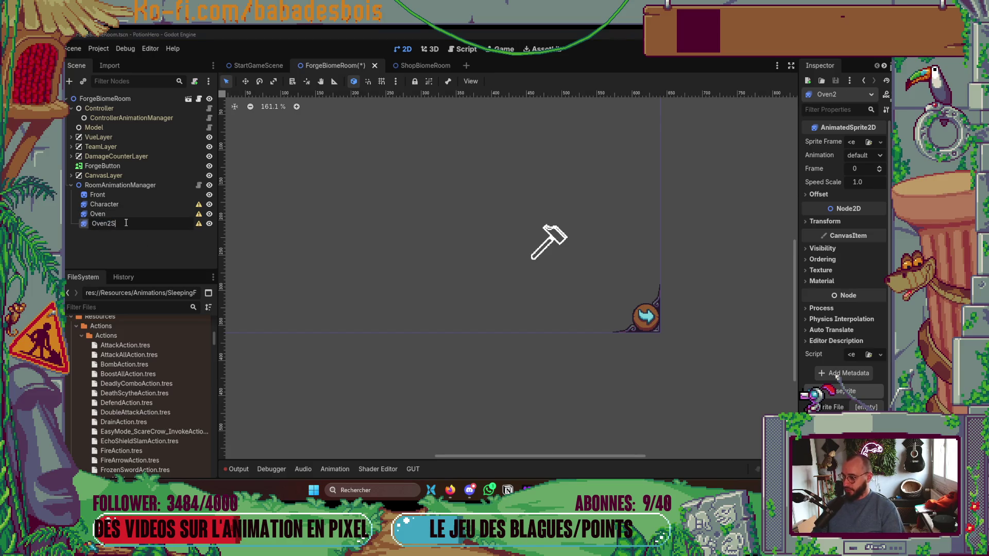
{"action": "key", "text": "shift+Home"}
{"action": "key", "text": "BackSpace"}
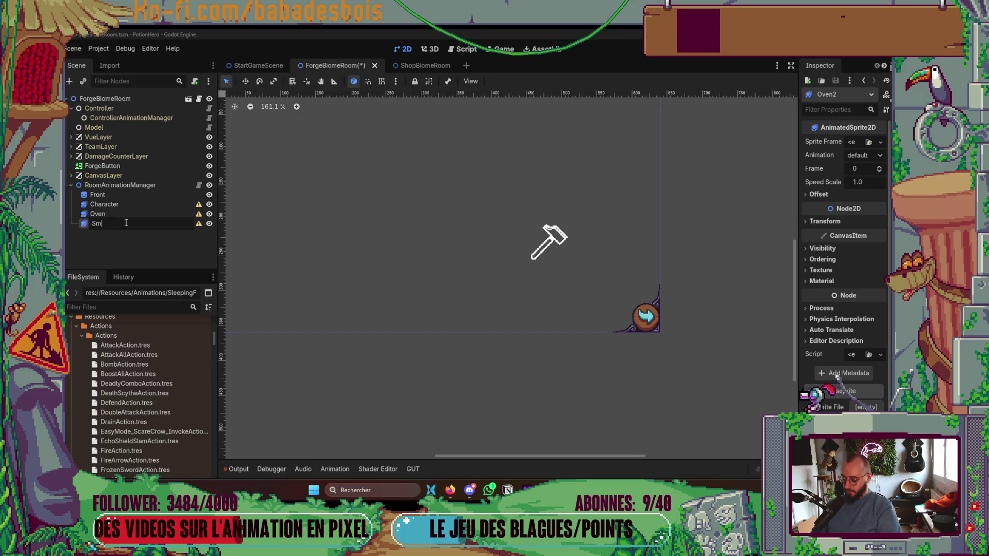
{"action": "type", "text": "oke"}
{"action": "key", "text": "Return"}
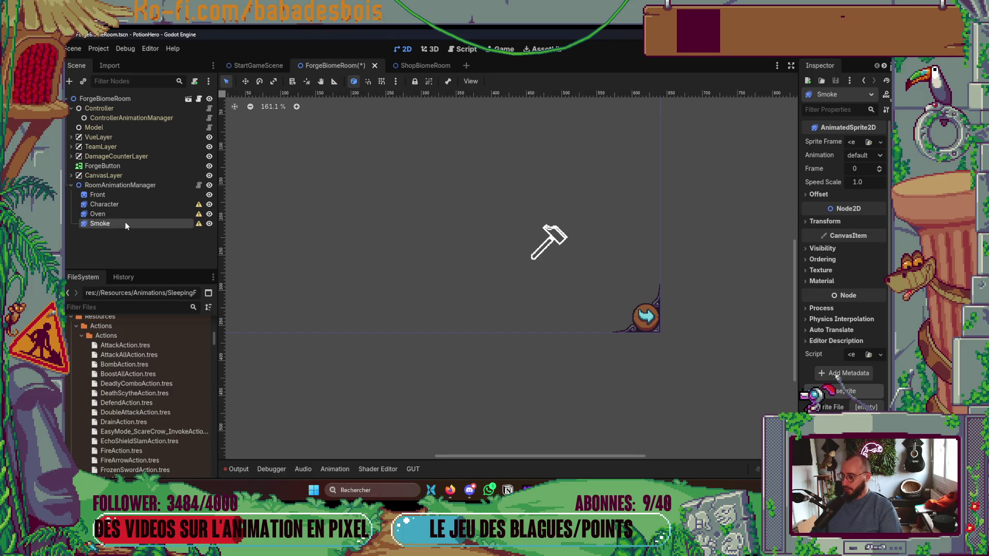
{"action": "scroll", "coordinate": [322, 262], "scroll_direction": "right", "scroll_amount": 1}
{"action": "key", "text": "alt+Tab"}
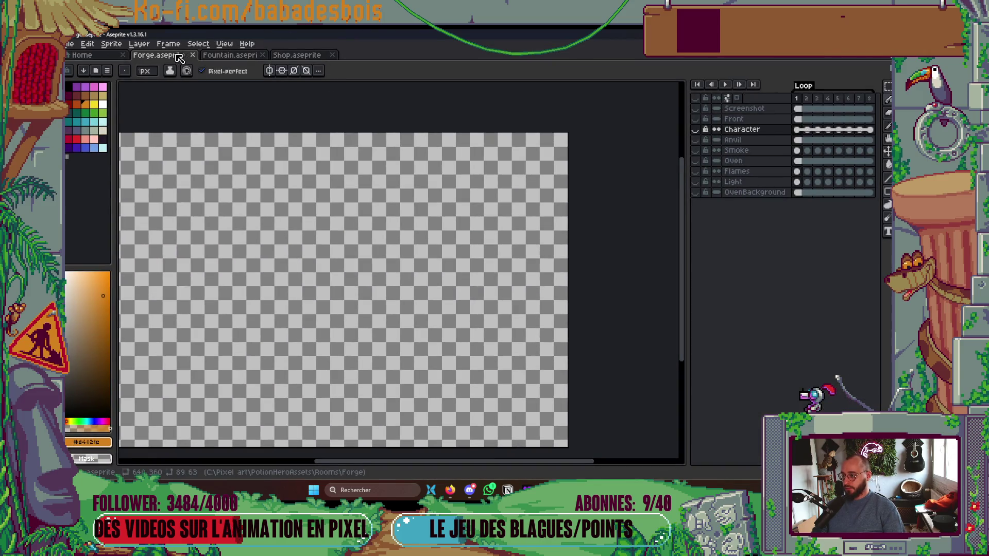
{"action": "right_click", "coordinate": [177, 56]}
{"action": "left_click", "coordinate": [264, 126]}
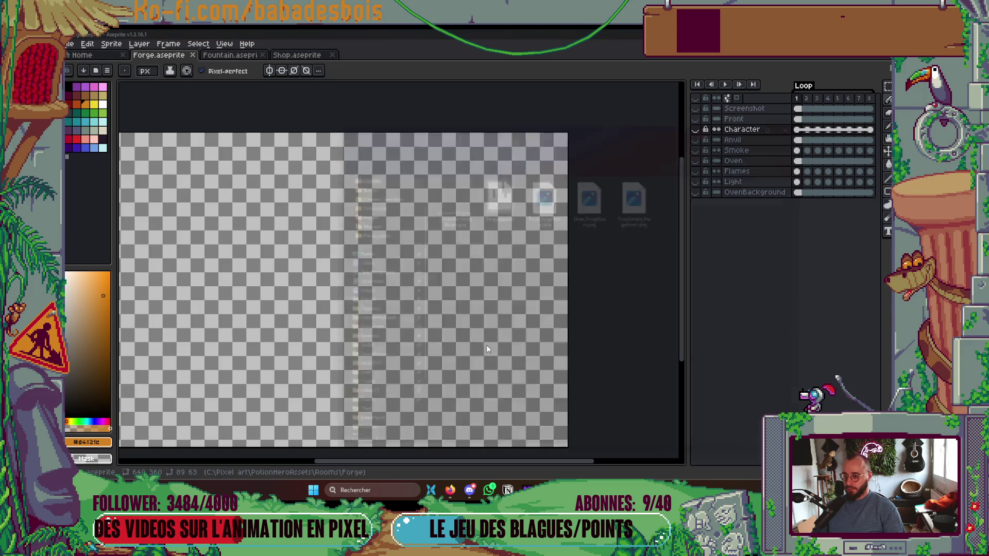
{"action": "left_click", "coordinate": [549, 205]}
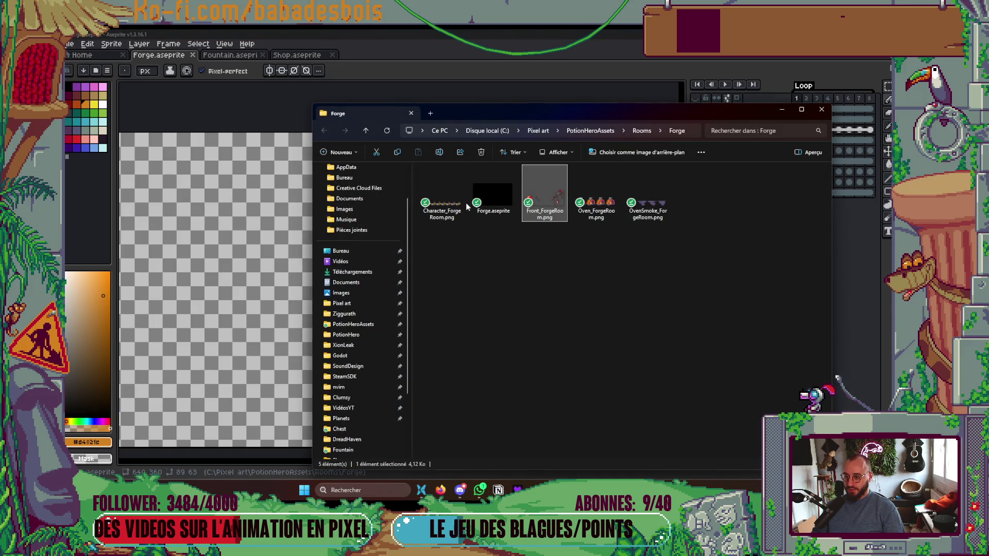
{"action": "left_click", "coordinate": [448, 201], "text": "ctrl"}
{"action": "left_click", "coordinate": [590, 203], "text": "ctrl"}
{"action": "left_click", "coordinate": [645, 207], "text": "ctrl"}
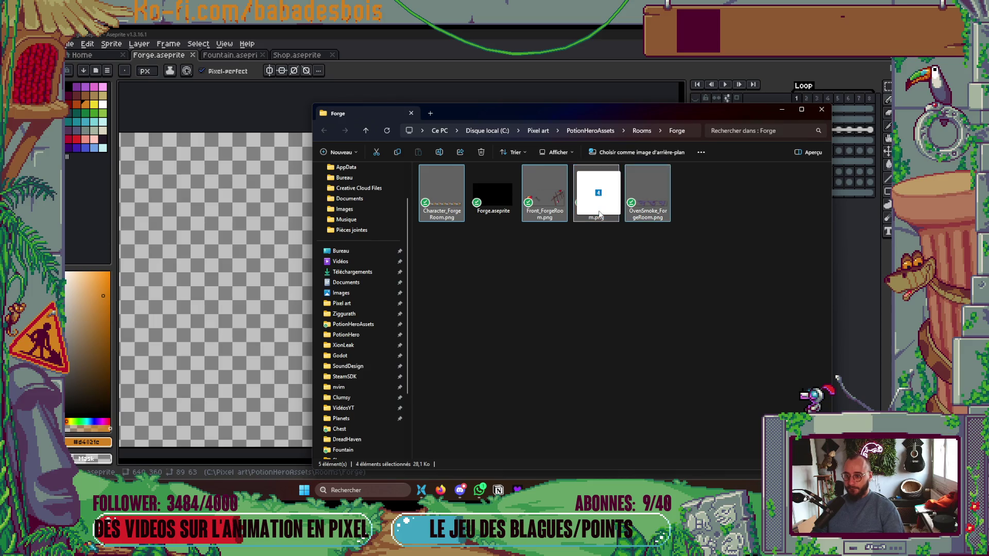
{"action": "key", "text": "alt+Tab"}
{"action": "key", "text": "alt+Tab"}
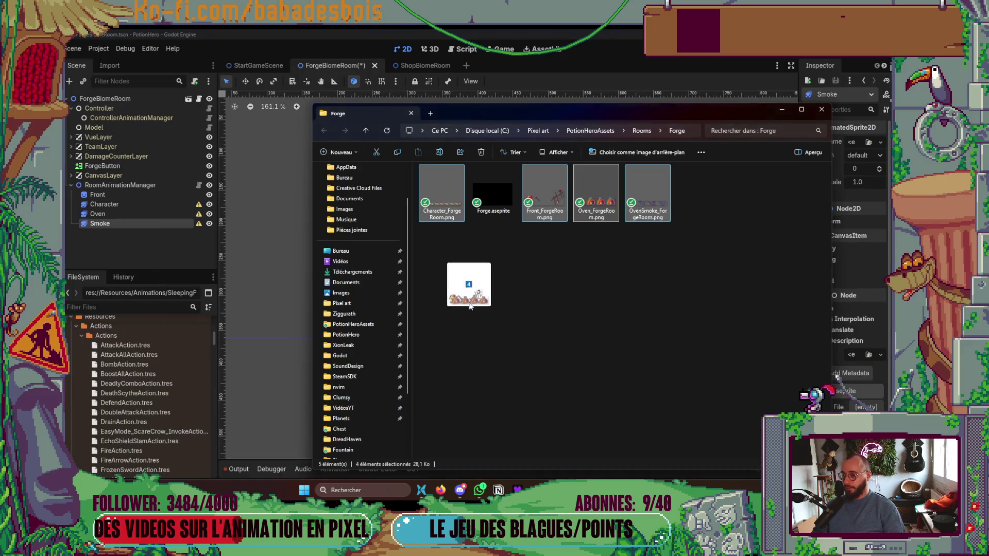
{"action": "key", "text": "alt+Tab"}
Create a new ForgeRoom folder inside the BiomeRooms folder.
{"action": "scroll", "coordinate": [122, 327], "scroll_direction": "up", "scroll_amount": 5}
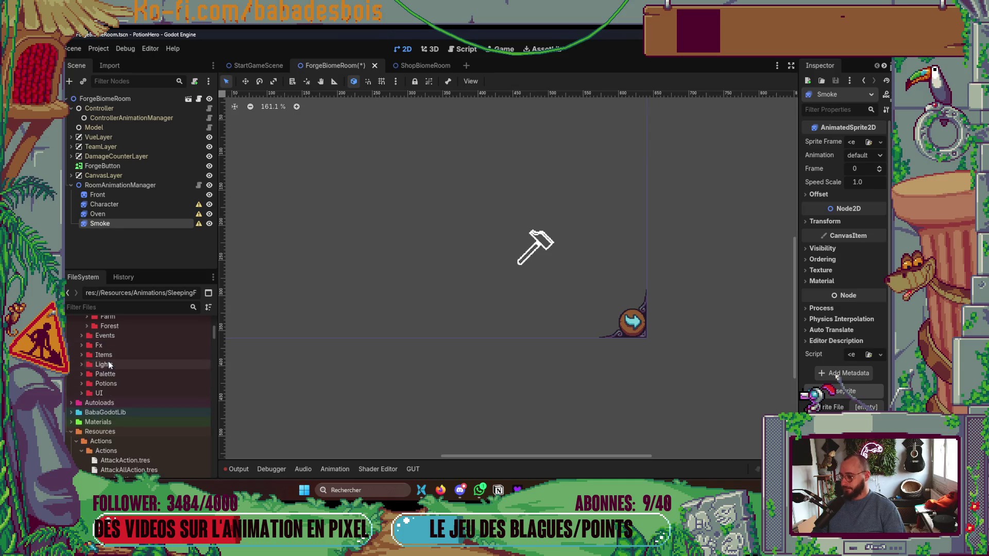
{"action": "left_click", "coordinate": [86, 392]}
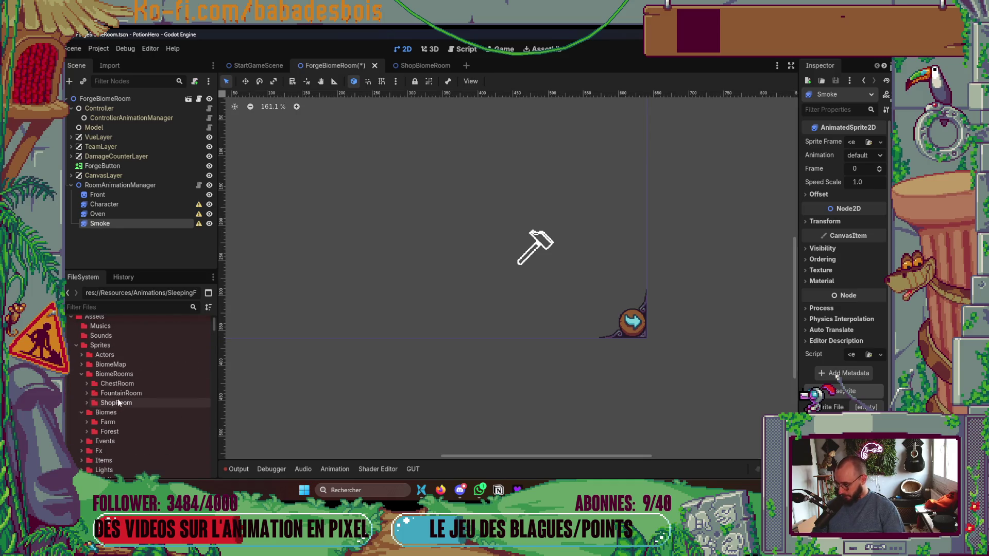
{"action": "right_click", "coordinate": [123, 373]}
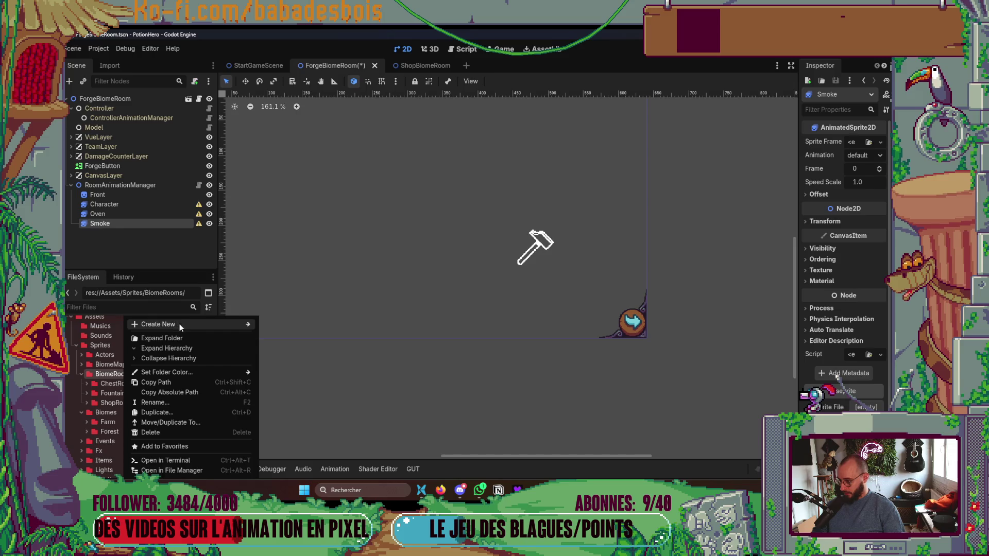
{"action": "mouse_move", "coordinate": [179, 324]}
{"action": "left_click", "coordinate": [301, 324]}
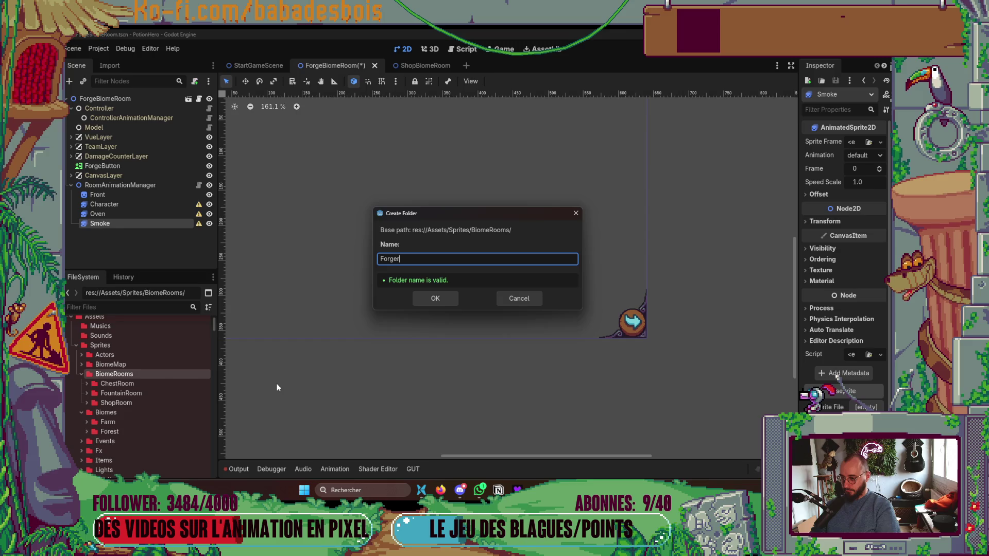
{"action": "type", "text": "Room"}
{"action": "key", "text": "Return"}
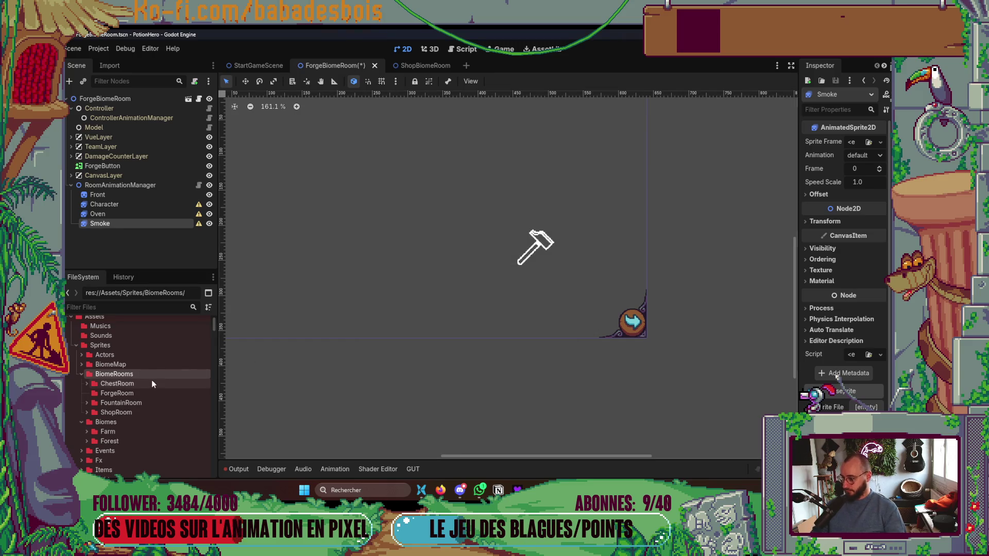
Import the Character, Front, Oven and OvenSmoke ForgeRoom PNGs from Explorer into ForgeRoom.
{"action": "left_click", "coordinate": [128, 393]}
{"action": "left_click", "coordinate": [422, 490]}
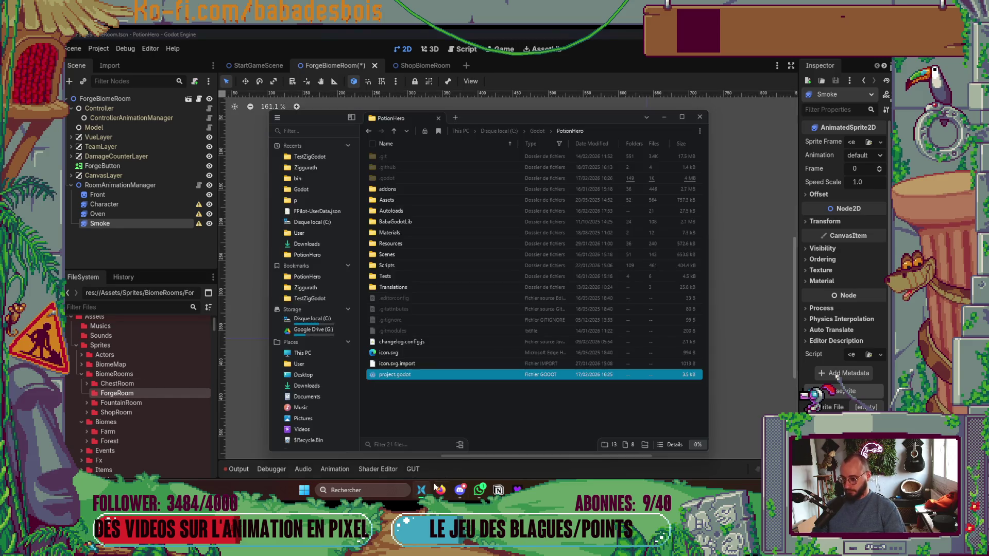
{"action": "key", "text": "alt+Tab"}
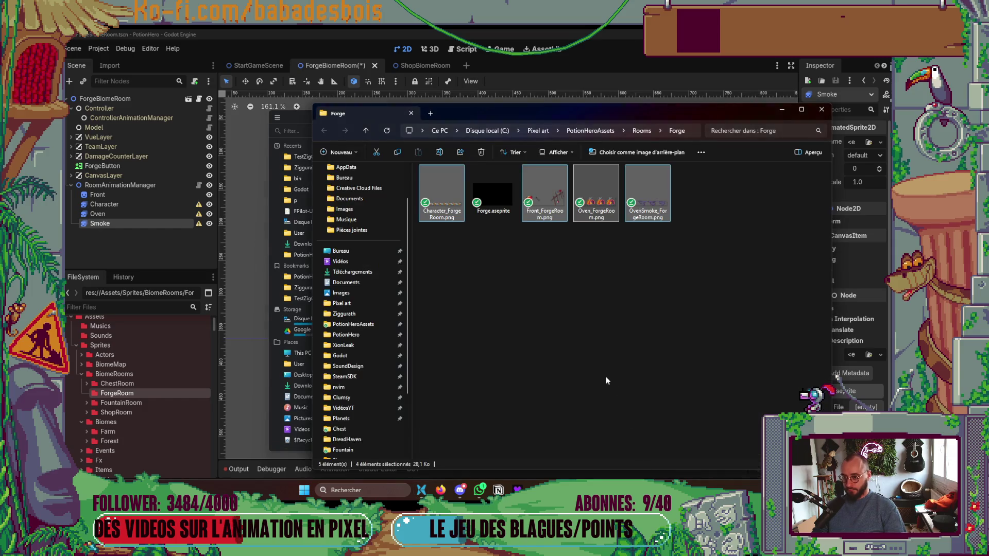
{"action": "left_click", "coordinate": [442, 193]}
{"action": "left_click", "coordinate": [534, 204], "text": "ctrl"}
{"action": "left_click", "coordinate": [596, 193], "text": "ctrl"}
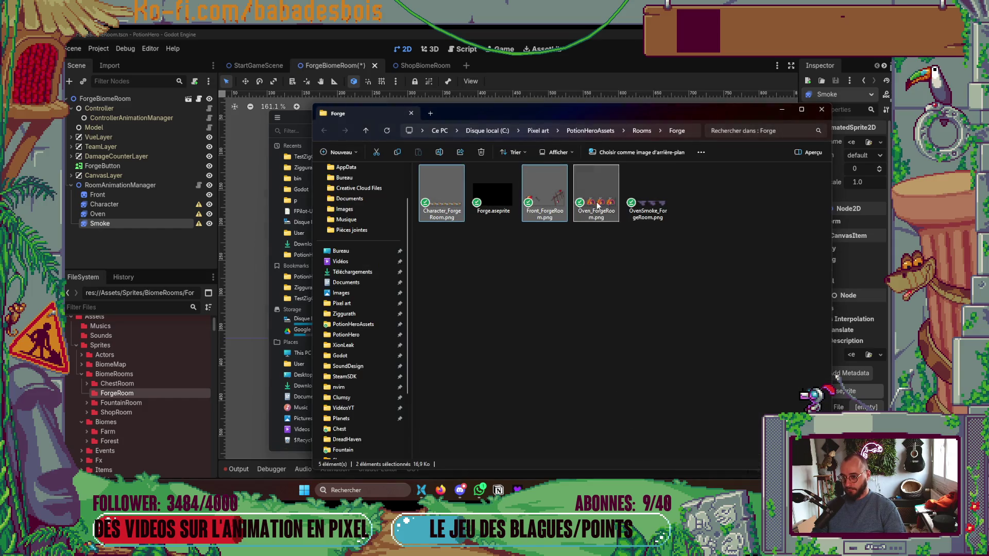
{"action": "left_click", "coordinate": [647, 193], "text": "ctrl"}
{"action": "left_click_drag", "start_coordinate": [102, 397], "coordinate": [103, 396]}
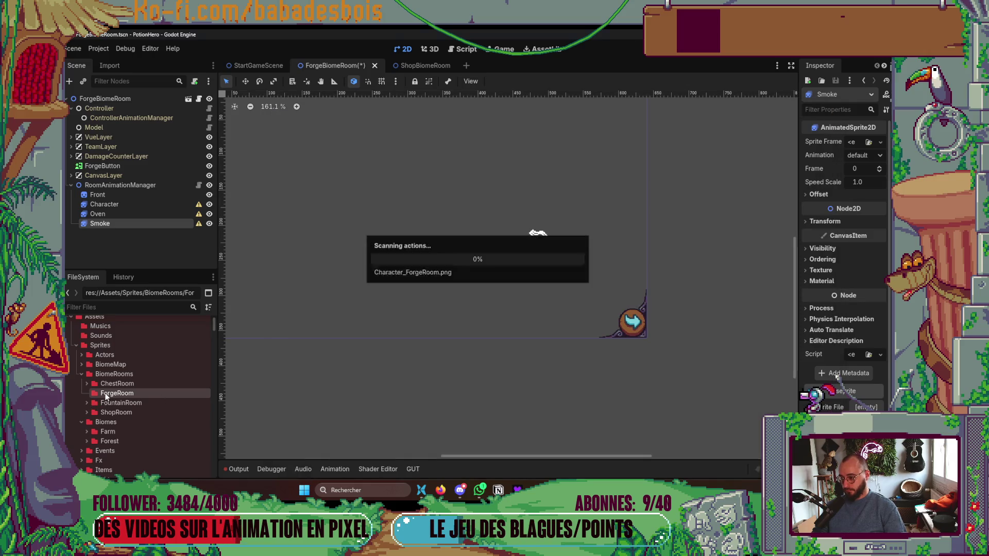
{"action": "left_click", "coordinate": [87, 394]}
Save the scene and assign Front_ForgeRoom.png as the Front sprite's texture.
{"action": "key", "text": "ctrl+s"}
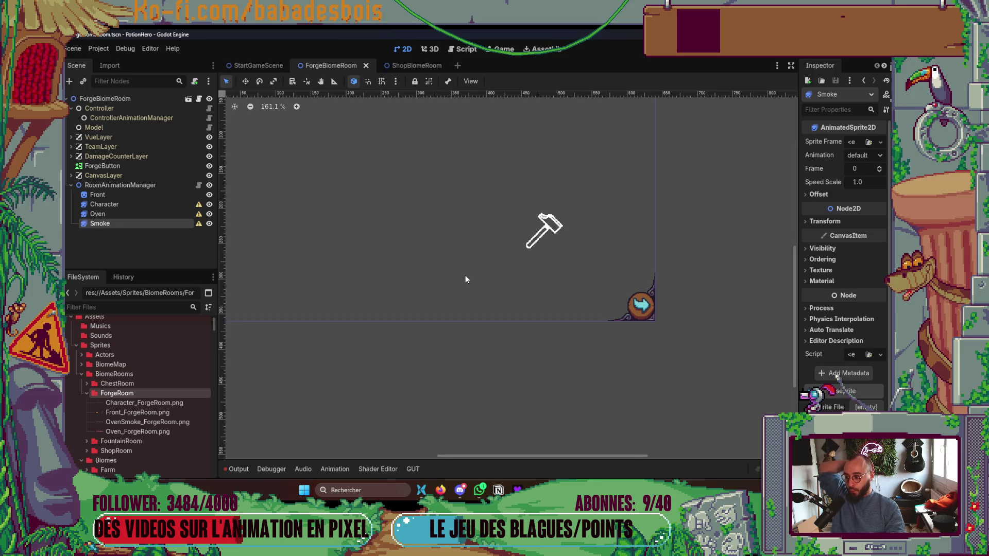
{"action": "left_click_drag", "start_coordinate": [465, 277], "coordinate": [445, 290]}
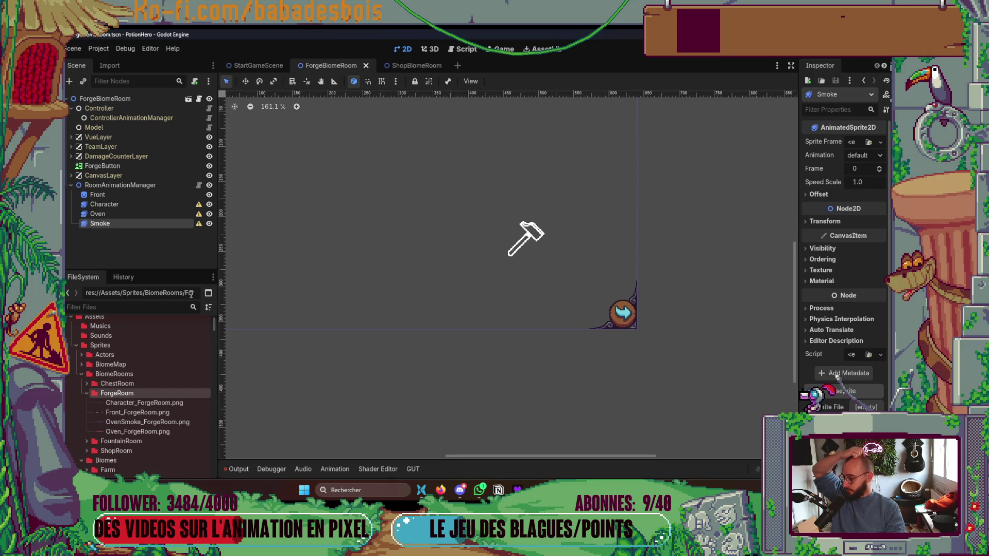
{"action": "left_click", "coordinate": [116, 215]}
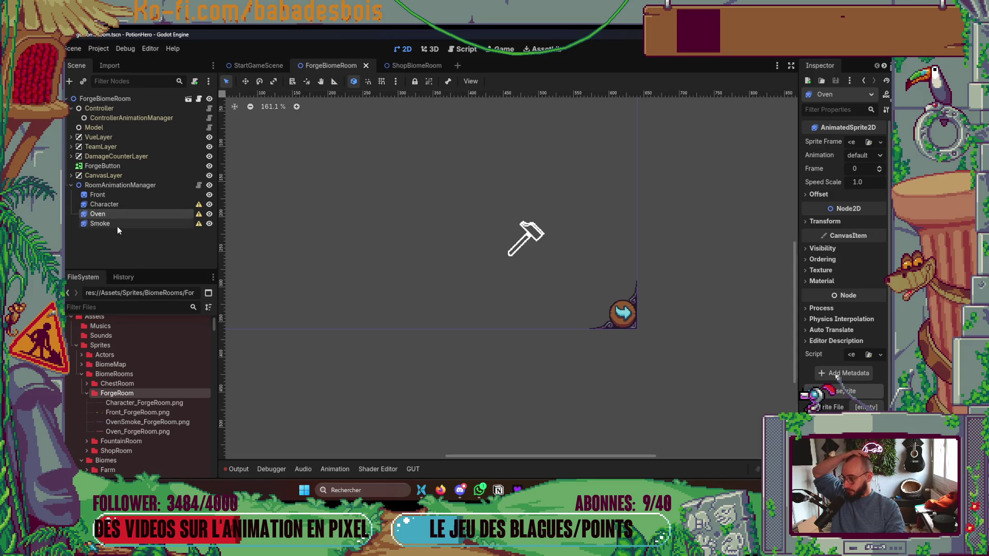
{"action": "left_click", "coordinate": [97, 195]}
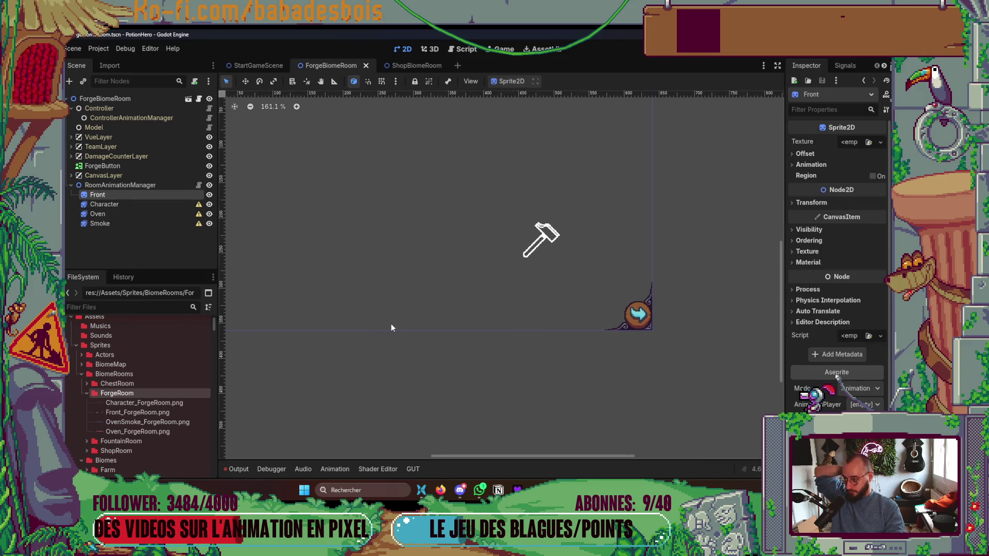
{"action": "left_click_drag", "start_coordinate": [391, 327], "coordinate": [361, 343]}
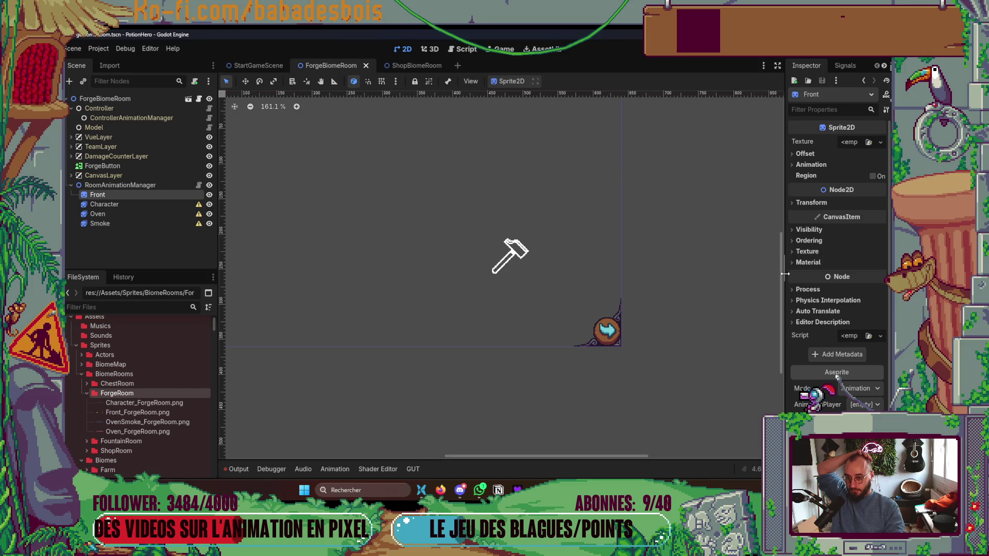
{"action": "left_click_drag", "start_coordinate": [785, 274], "coordinate": [715, 278]}
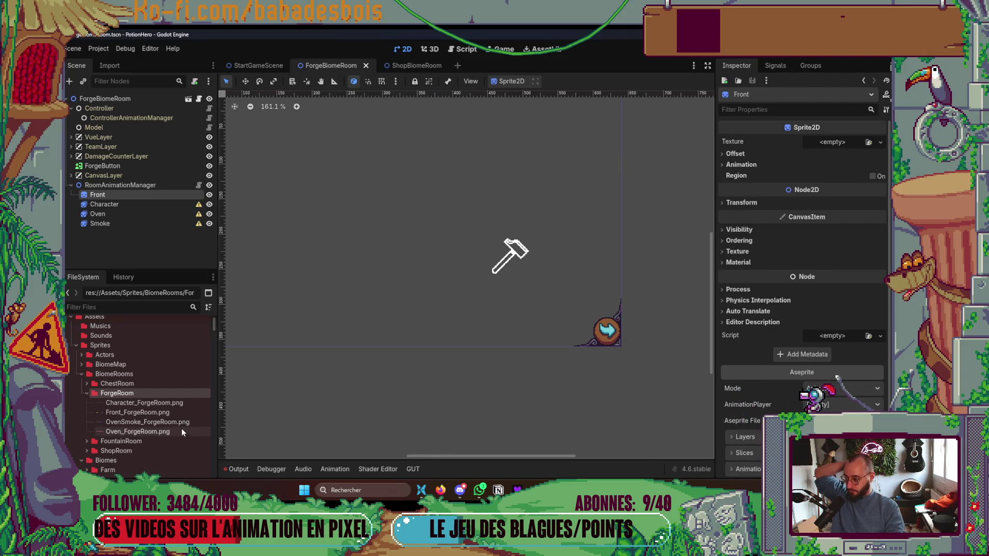
{"action": "left_click", "coordinate": [172, 406]}
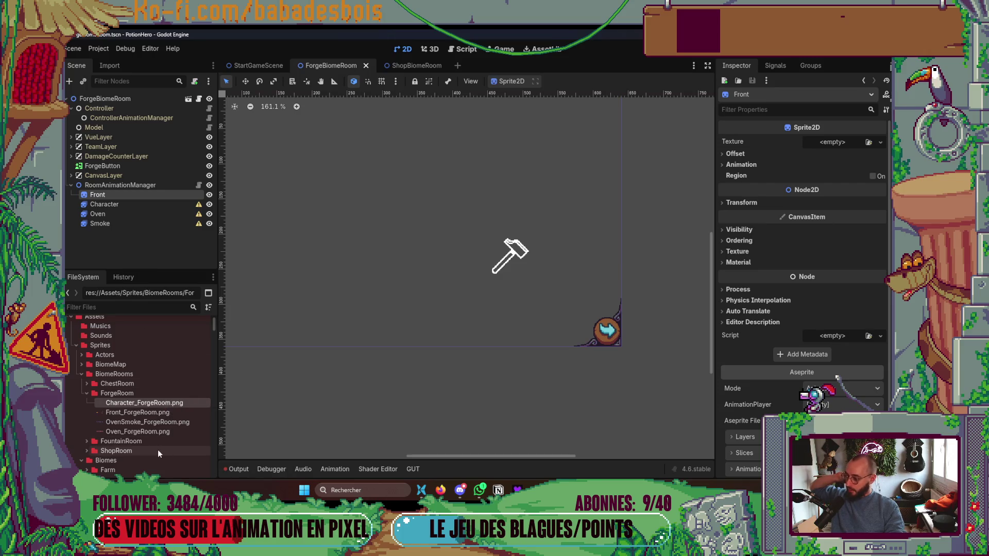
{"action": "mouse_move", "coordinate": [154, 413]}
{"action": "left_mouse_down"}
{"action": "mouse_move", "coordinate": [874, 163]}
{"action": "mouse_move", "coordinate": [833, 141]}
{"action": "left_mouse_up"}
Move the Front sprite toward the lower right into its place in the room.
{"action": "scroll", "coordinate": [593, 391], "scroll_direction": "down", "scroll_amount": 2}
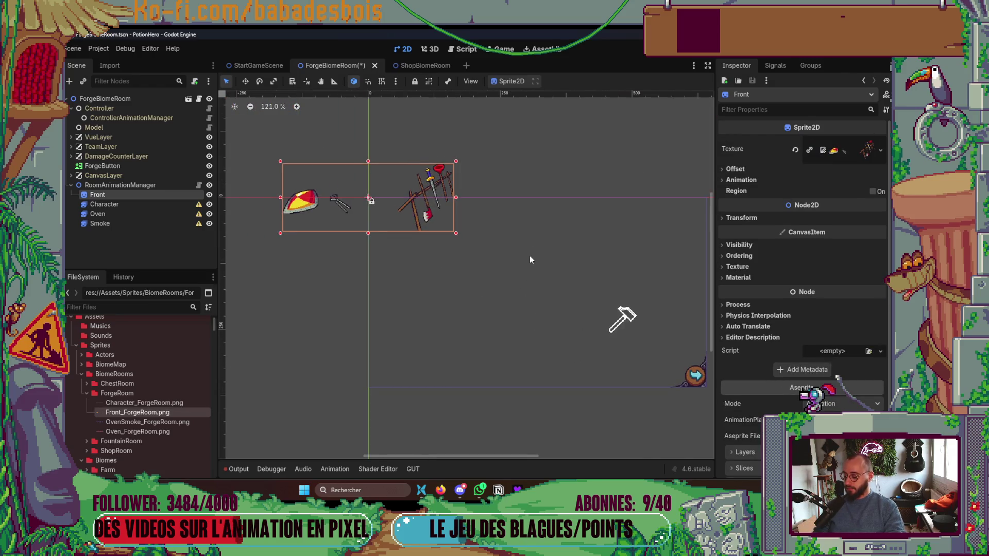
{"action": "key", "text": "w"}
{"action": "mouse_move", "coordinate": [405, 183]}
{"action": "left_mouse_down"}
{"action": "mouse_move", "coordinate": [518, 235]}
{"action": "mouse_move", "coordinate": [673, 336]}
{"action": "mouse_move", "coordinate": [653, 331]}
{"action": "left_mouse_up"}
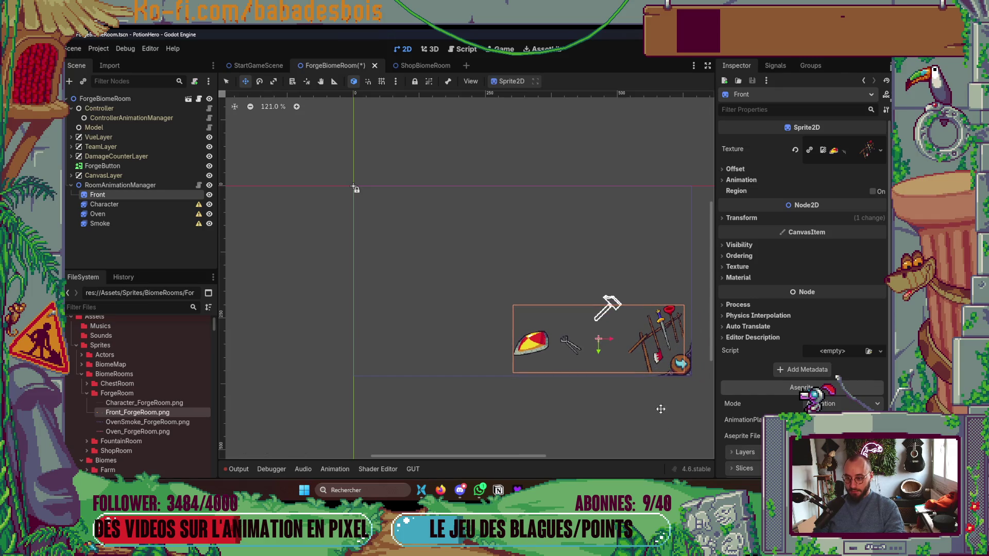
{"action": "scroll", "coordinate": [514, 380], "scroll_direction": "up", "scroll_amount": 2}
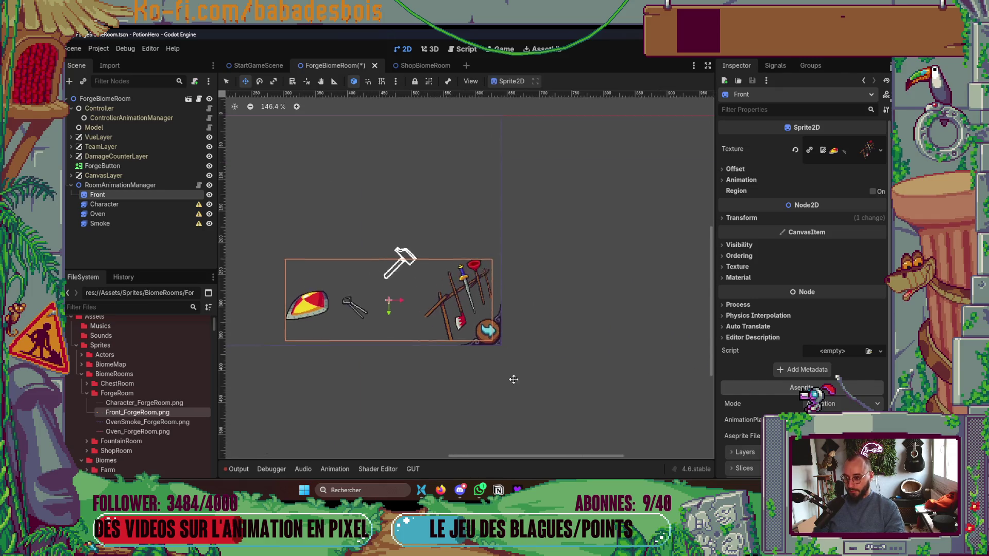
Give the Character node a new SpriteFrames resource and open it for editing.
{"action": "left_click", "coordinate": [109, 204]}
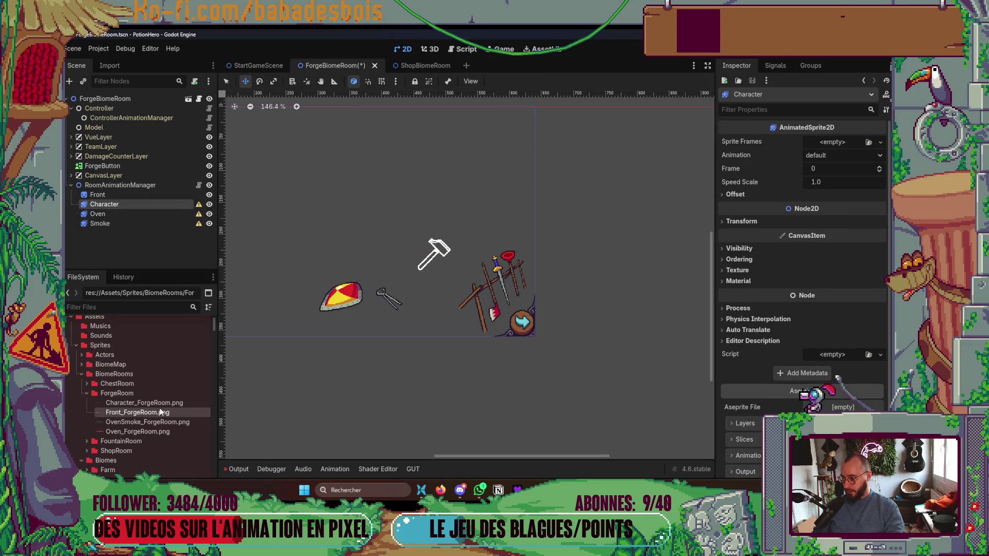
{"action": "left_click", "coordinate": [847, 142]}
{"action": "left_click", "coordinate": [845, 166]}
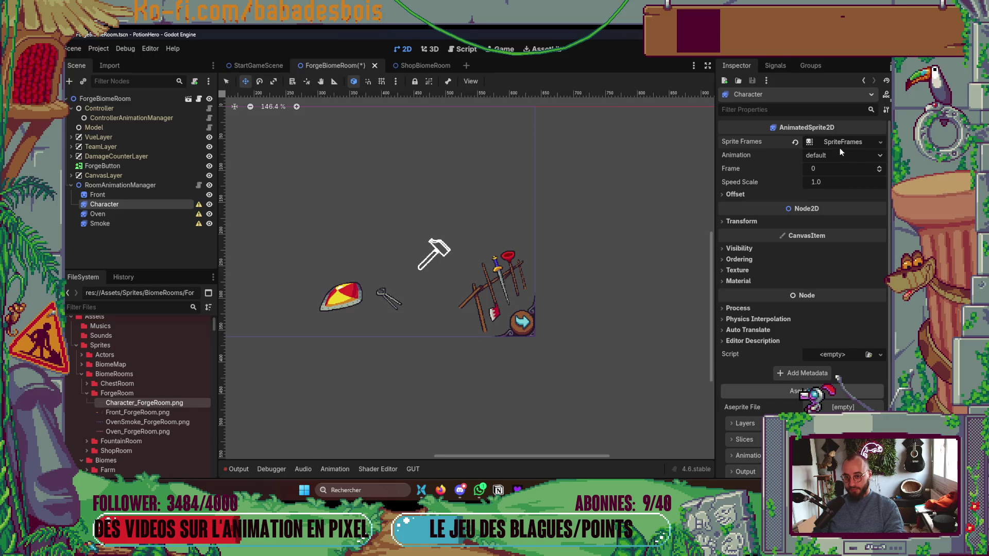
{"action": "left_click", "coordinate": [842, 143]}
Add all 8 frames of Character_ForgeRoom.png, sliced 8x1, to the default animation.
{"action": "left_click", "coordinate": [464, 313]}
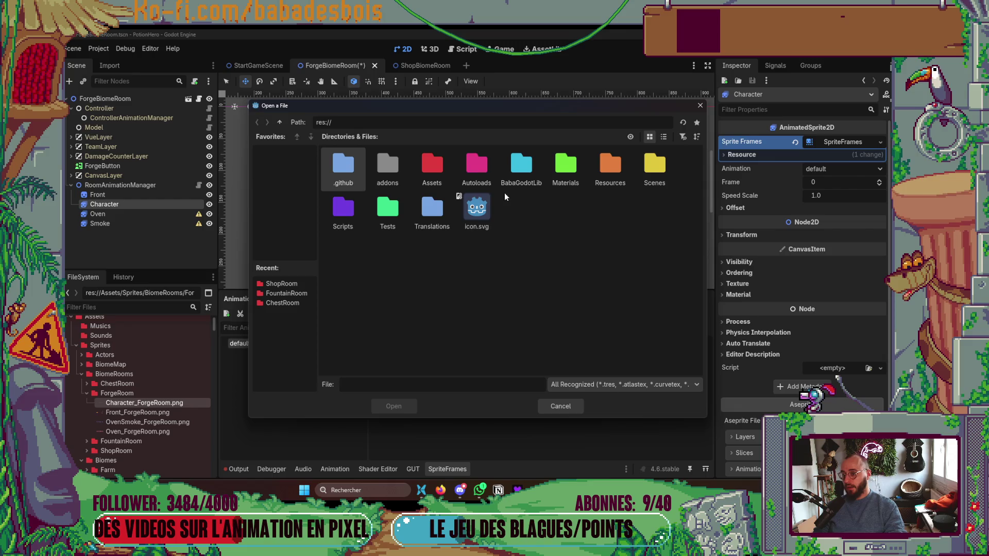
{"action": "double_click", "coordinate": [432, 167]}
{"action": "double_click", "coordinate": [426, 171]}
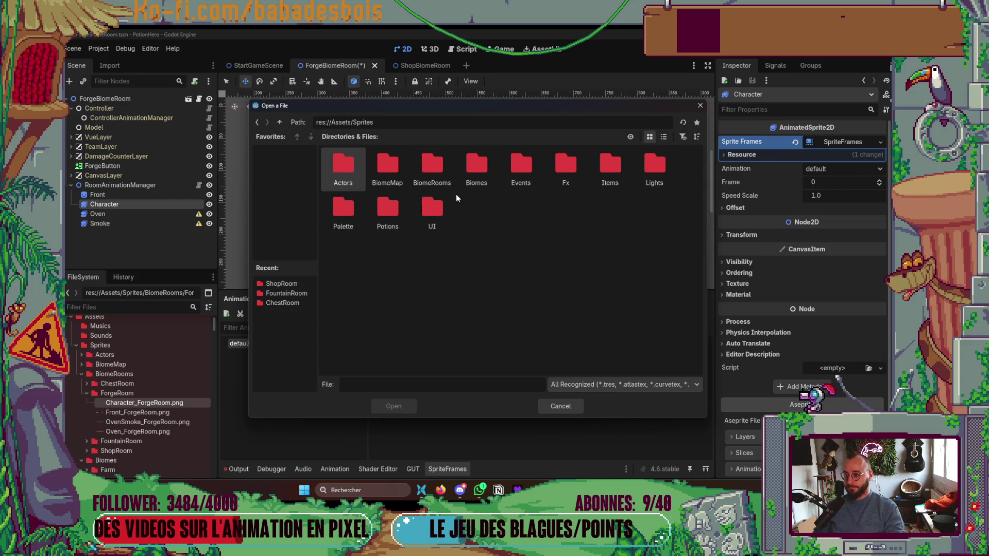
{"action": "double_click", "coordinate": [428, 172]}
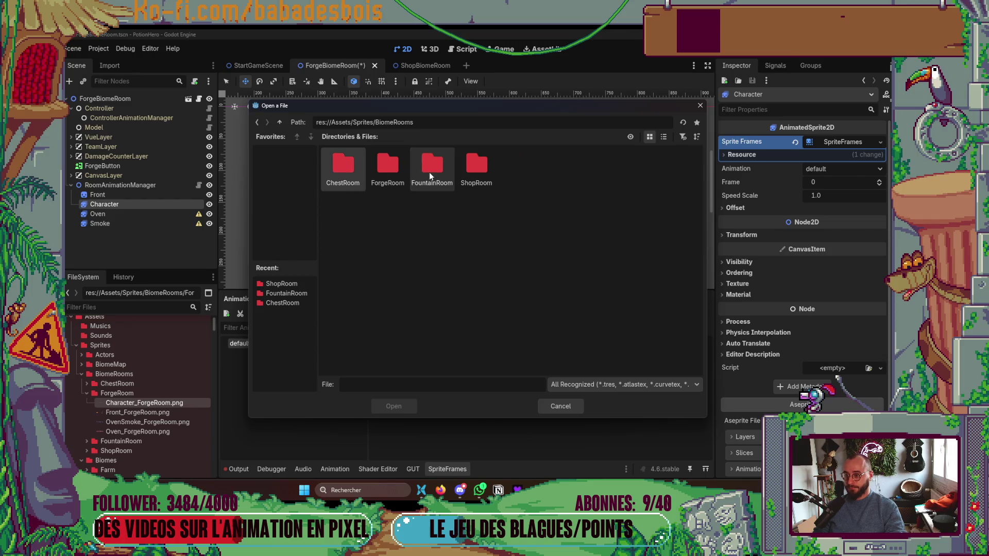
{"action": "double_click", "coordinate": [390, 180]}
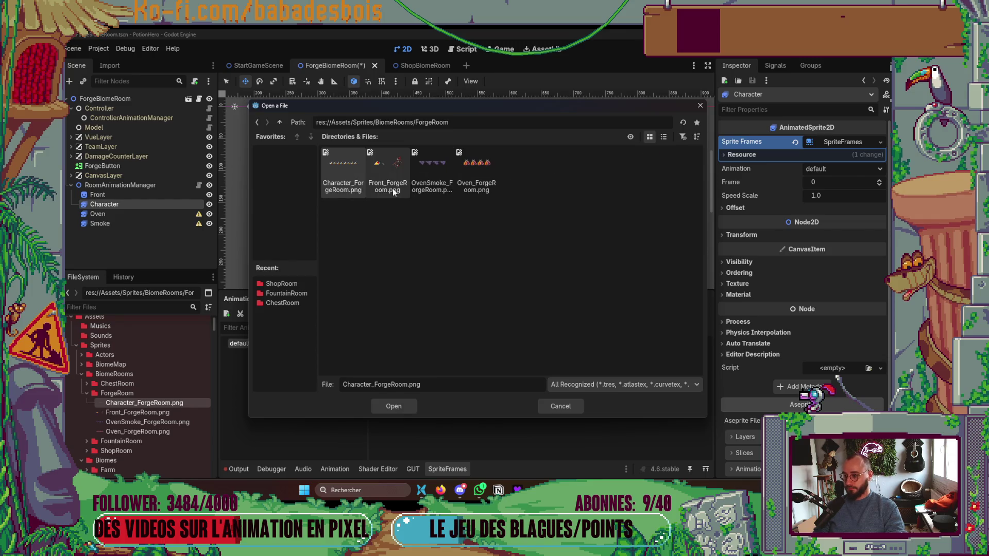
{"action": "double_click", "coordinate": [351, 170]}
{"action": "left_click", "coordinate": [728, 122]}
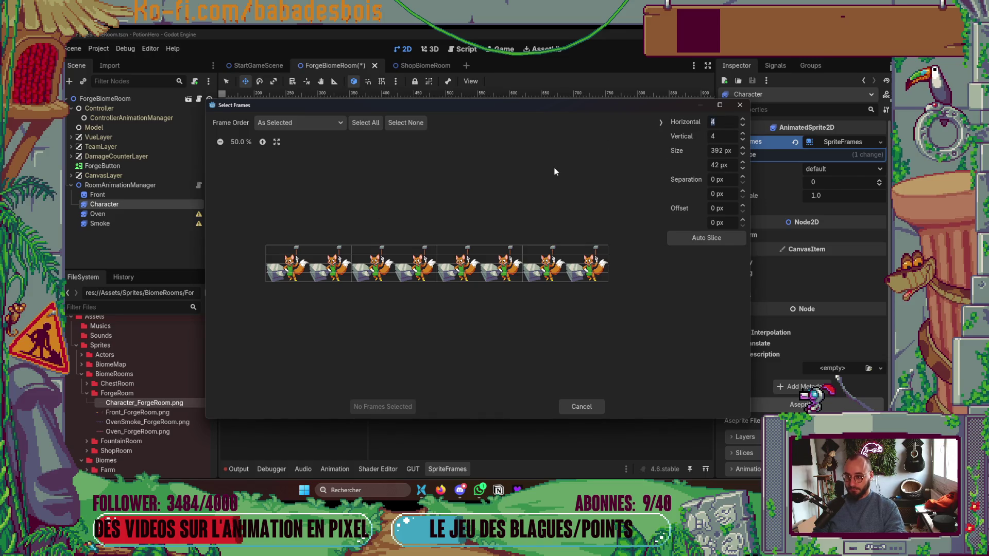
{"action": "key", "text": "Tab"}
{"action": "type", "text": "1"}
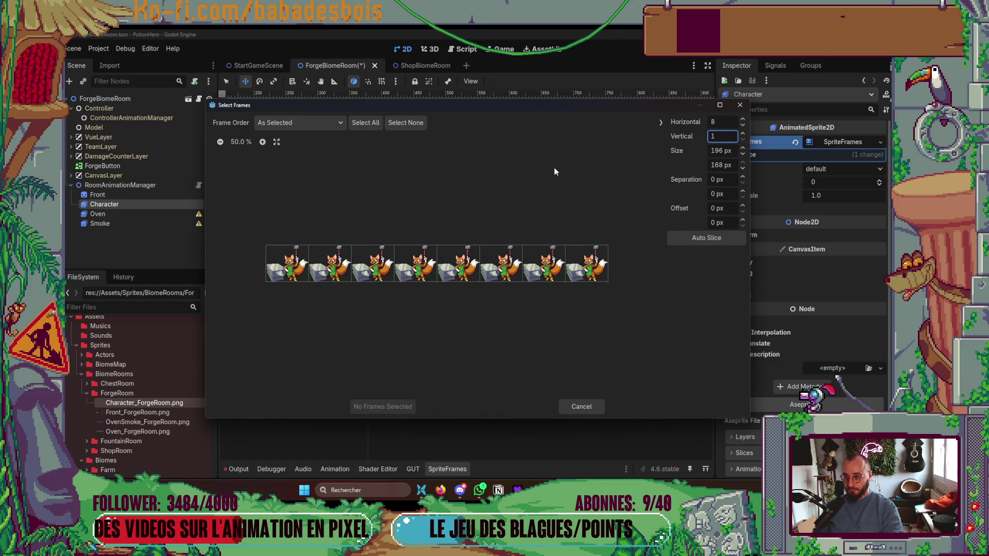
{"action": "left_click", "coordinate": [358, 125]}
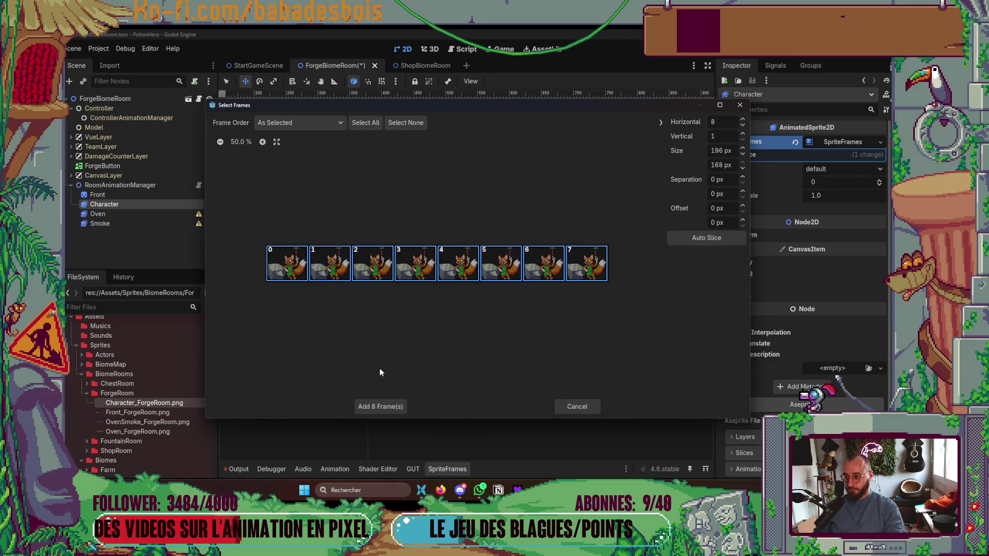
{"action": "left_click", "coordinate": [376, 406]}
Move the Character sprite toward the scene centre and show the Front layer in the Aseprite mockup.
{"action": "scroll", "coordinate": [505, 246], "scroll_direction": "down", "scroll_amount": 3}
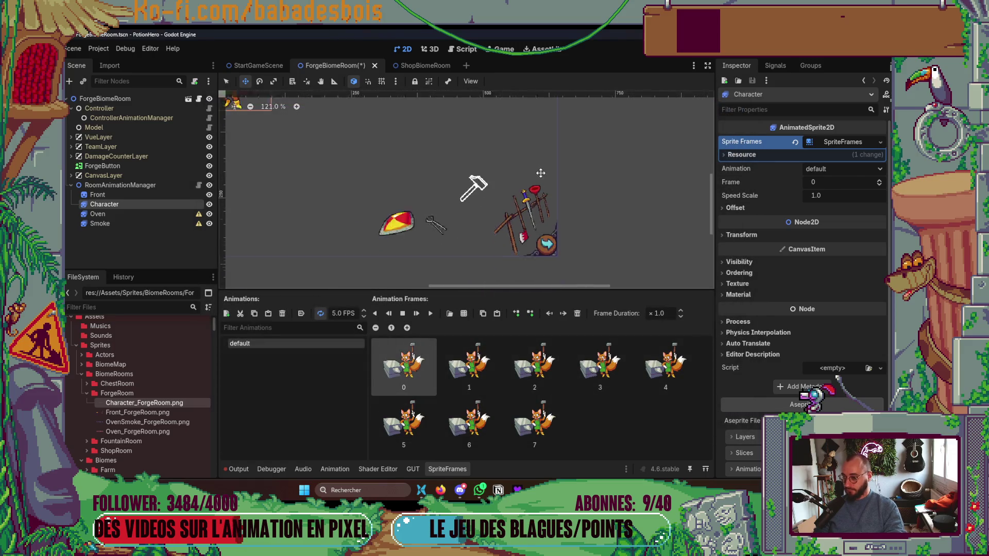
{"action": "scroll", "coordinate": [539, 208], "scroll_direction": "up", "scroll_amount": 1}
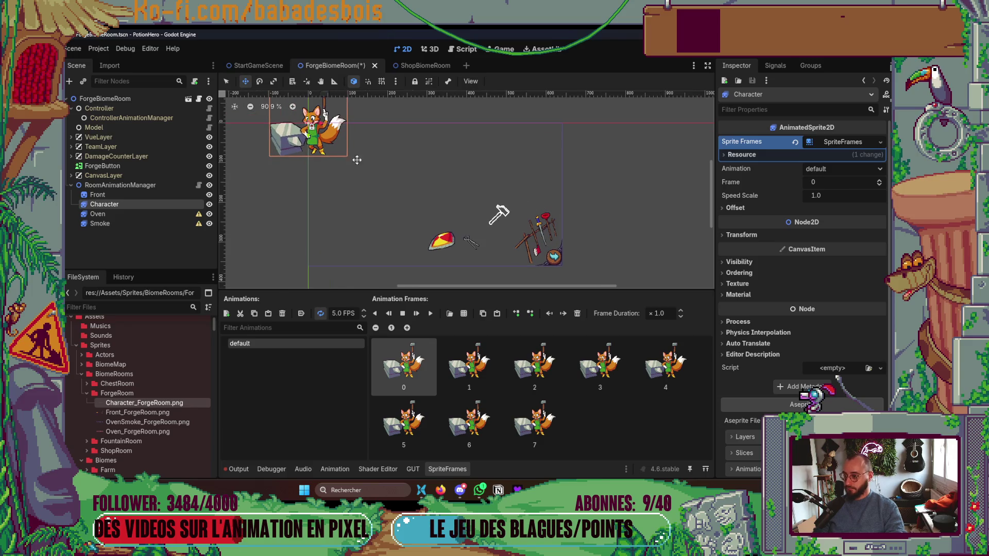
{"action": "mouse_move", "coordinate": [322, 135]}
{"action": "left_mouse_down"}
{"action": "mouse_move", "coordinate": [500, 193]}
{"action": "mouse_move", "coordinate": [499, 210]}
{"action": "mouse_move", "coordinate": [515, 223]}
{"action": "left_mouse_up"}
{"action": "key", "text": "alt+Tab"}
{"action": "key", "text": "Tab"}
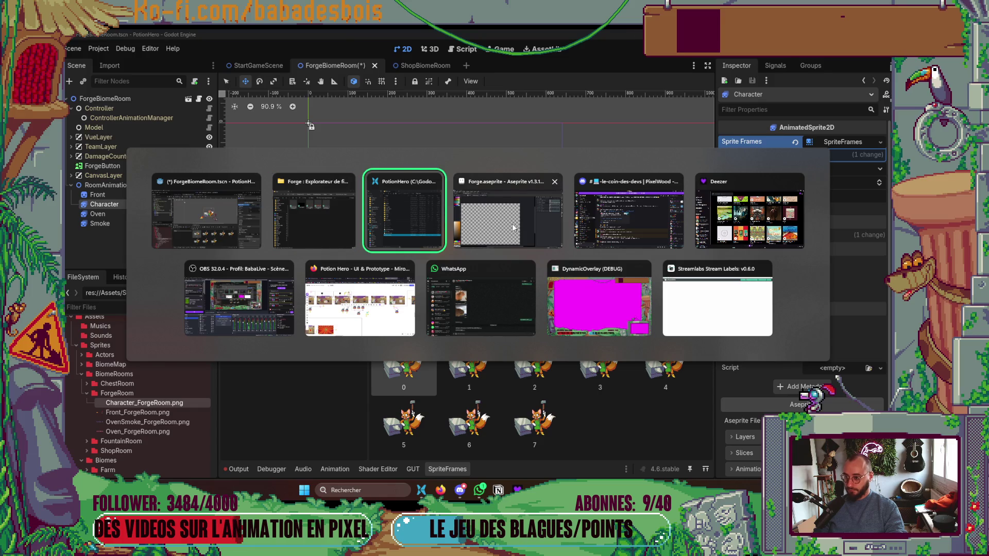
{"action": "left_click", "coordinate": [513, 228]}
{"action": "left_click", "coordinate": [696, 119]}
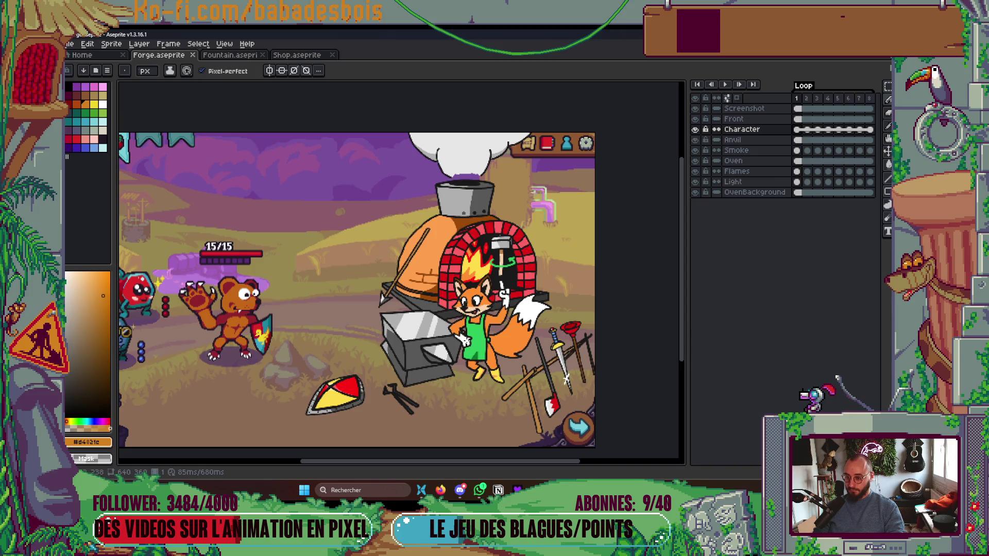
Nudge the Character sprite a few pixels right to match the mockup's placement.
{"action": "key", "text": "alt+Tab"}
{"action": "key", "text": "alt+Tab"}
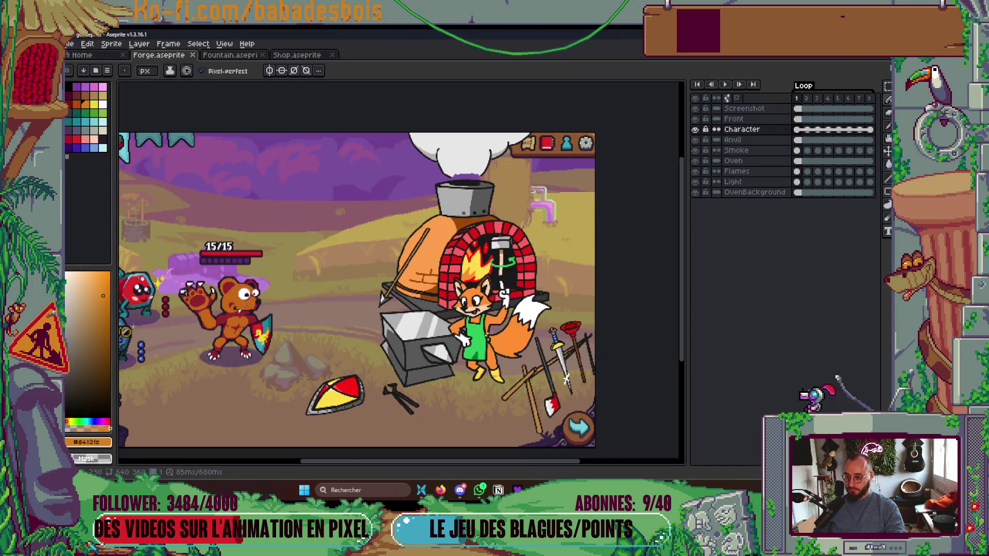
{"action": "key", "text": "alt+Tab"}
{"action": "left_click_drag", "start_coordinate": [512, 200], "coordinate": [517, 200]}
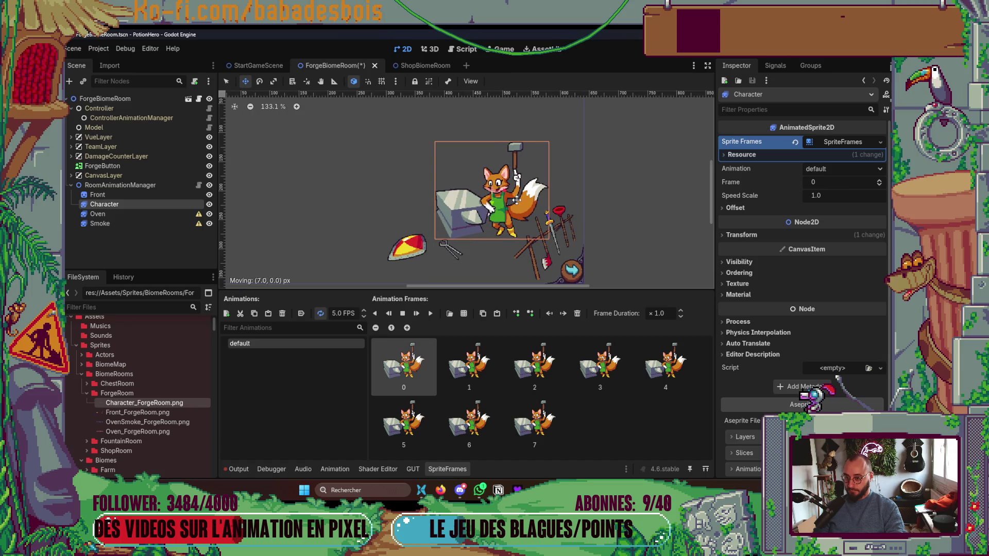
{"action": "key", "text": "alt+Tab"}
{"action": "key", "text": "alt+Tab"}
{"action": "scroll", "coordinate": [487, 256], "scroll_direction": "up", "scroll_amount": 2}
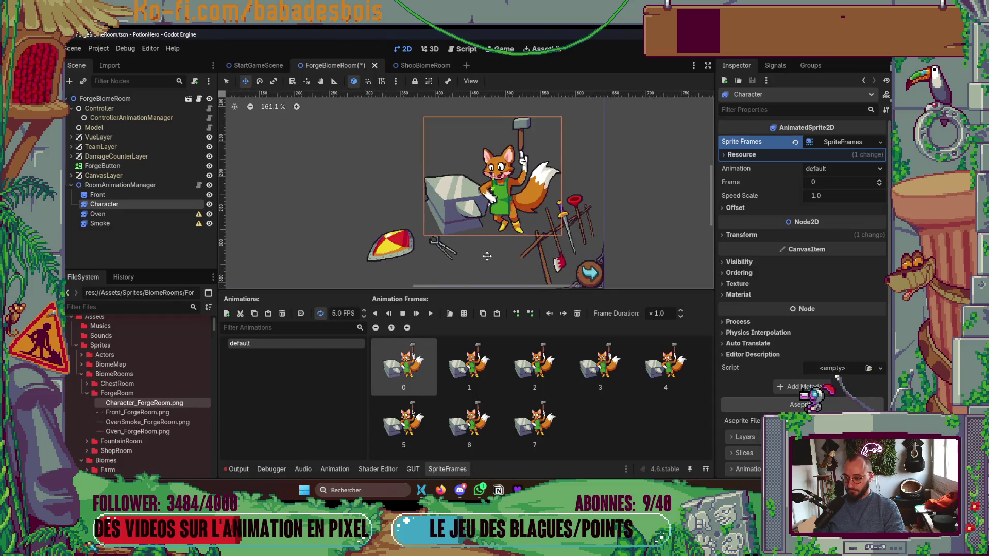
{"action": "scroll", "coordinate": [487, 256], "scroll_direction": "up", "scroll_amount": 2}
{"action": "left_click_drag", "start_coordinate": [484, 202], "coordinate": [490, 205]}
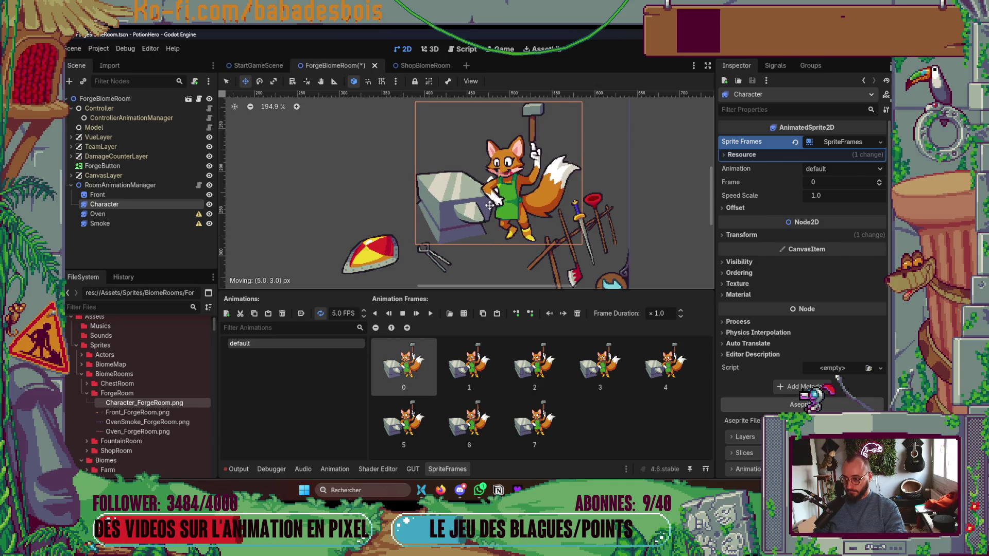
Hide the mockup's Screenshot layer and recheck the Character placement against Godot.
{"action": "key", "text": "alt+Tab"}
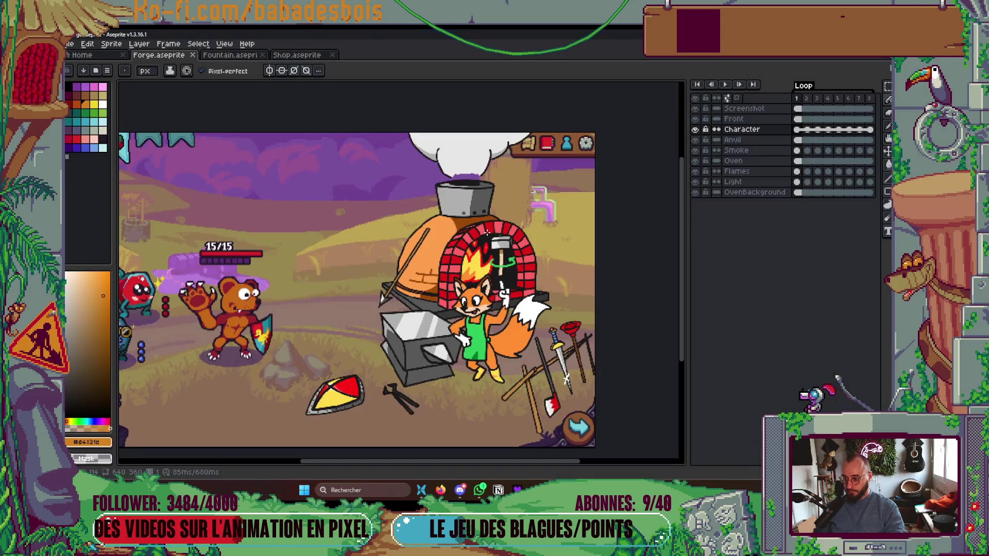
{"action": "key", "text": "alt"}
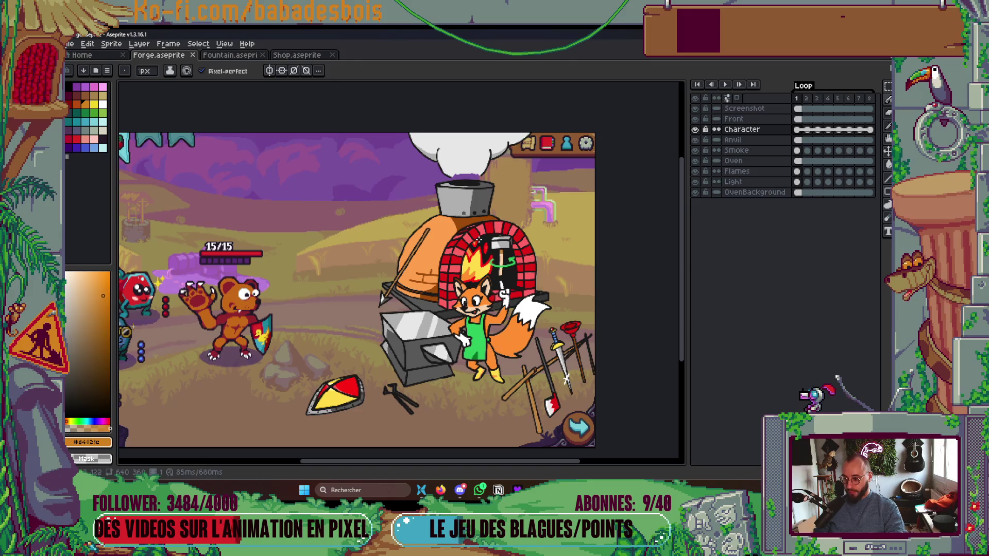
{"action": "left_click", "coordinate": [695, 110]}
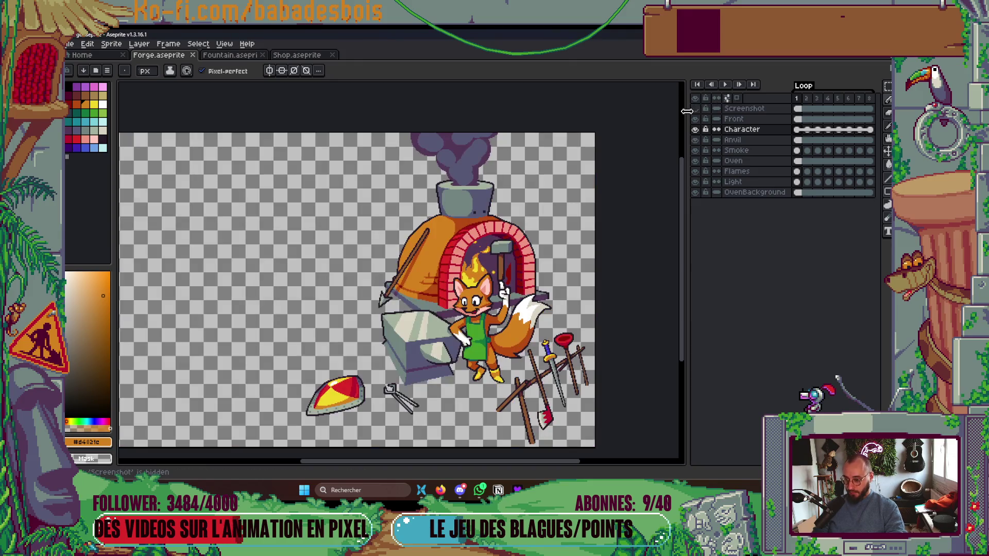
{"action": "key", "text": "alt+Tab"}
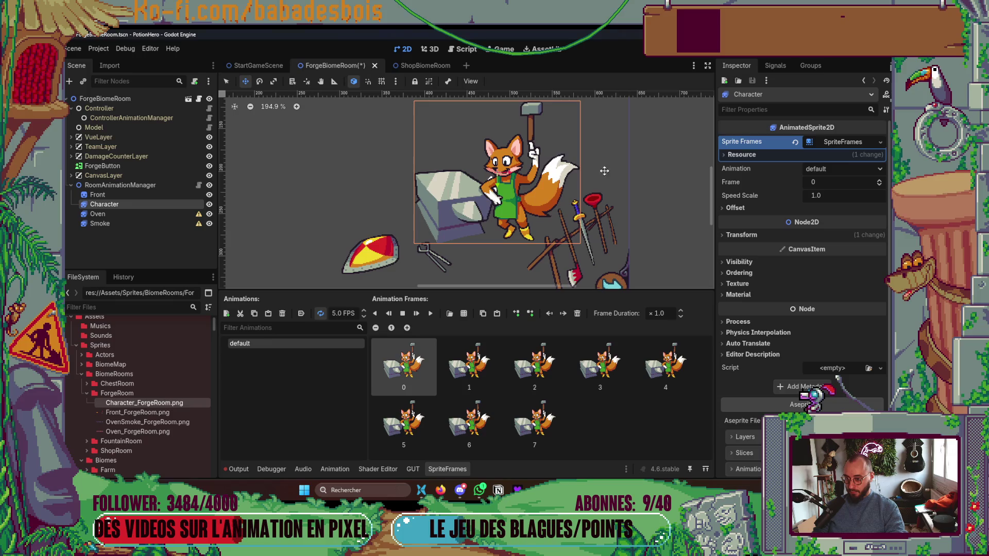
{"action": "key", "text": "alt+Tab"}
{"action": "key", "text": "alt+Tab"}
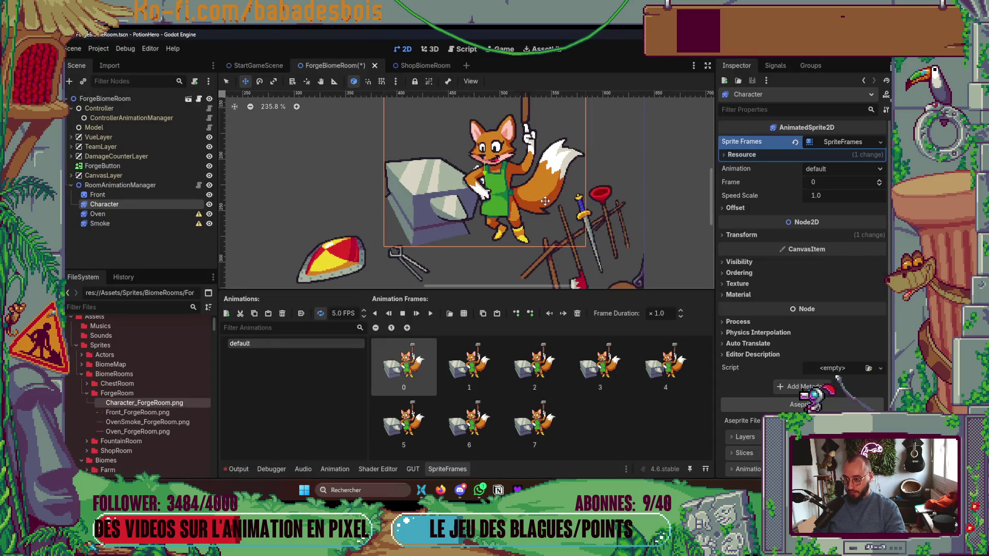
{"action": "key", "text": "alt+Tab"}
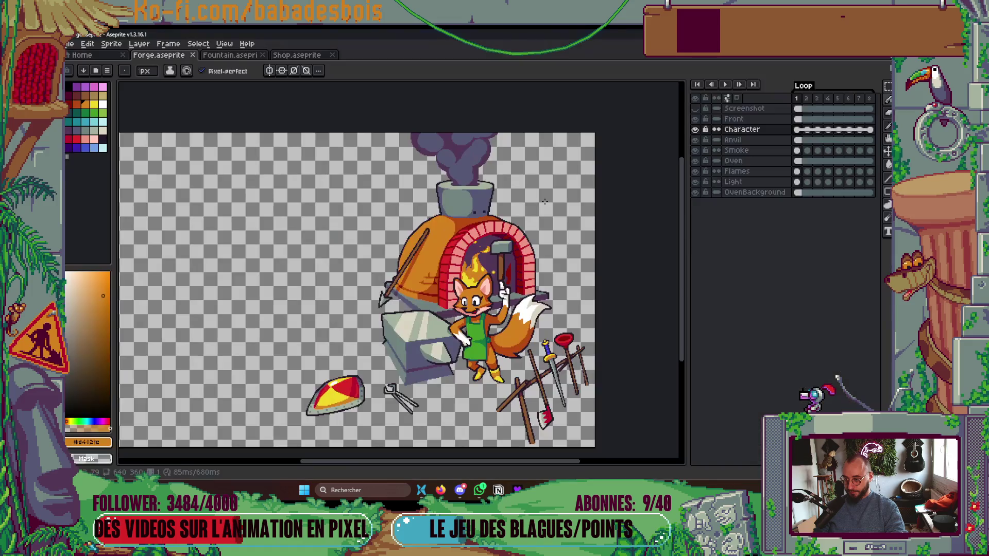
{"action": "key", "text": "alt+Tab"}
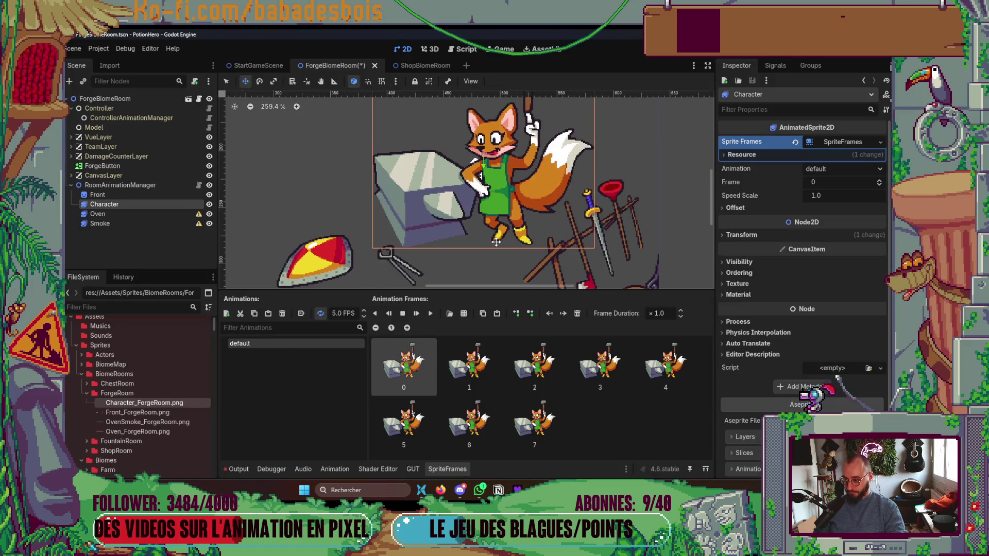
{"action": "key", "text": "alt+Tab"}
{"action": "key", "text": "alt+Tab"}
{"action": "key", "text": "alt+Tab"}
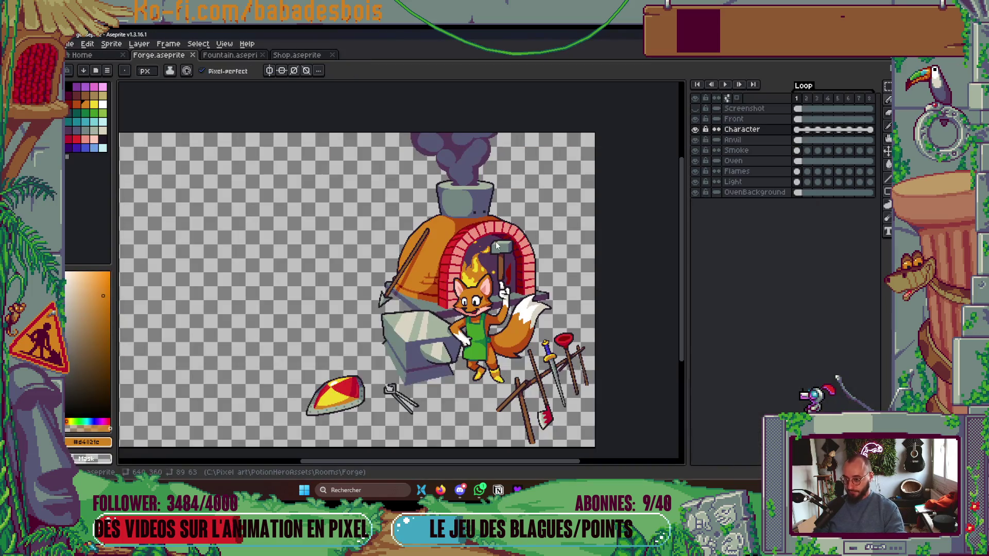
{"action": "key", "text": "alt+Tab"}
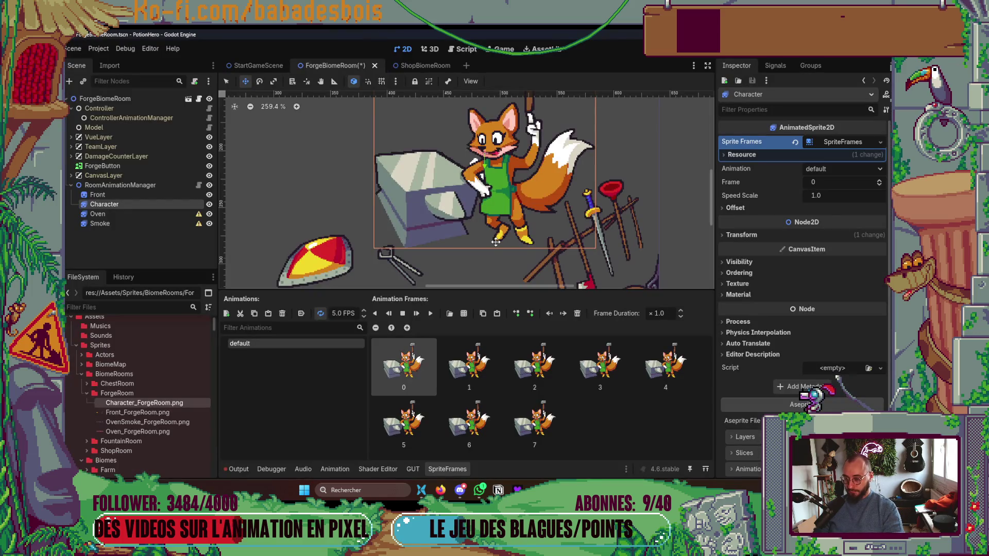
{"action": "scroll", "coordinate": [495, 241], "scroll_direction": "down", "scroll_amount": 4}
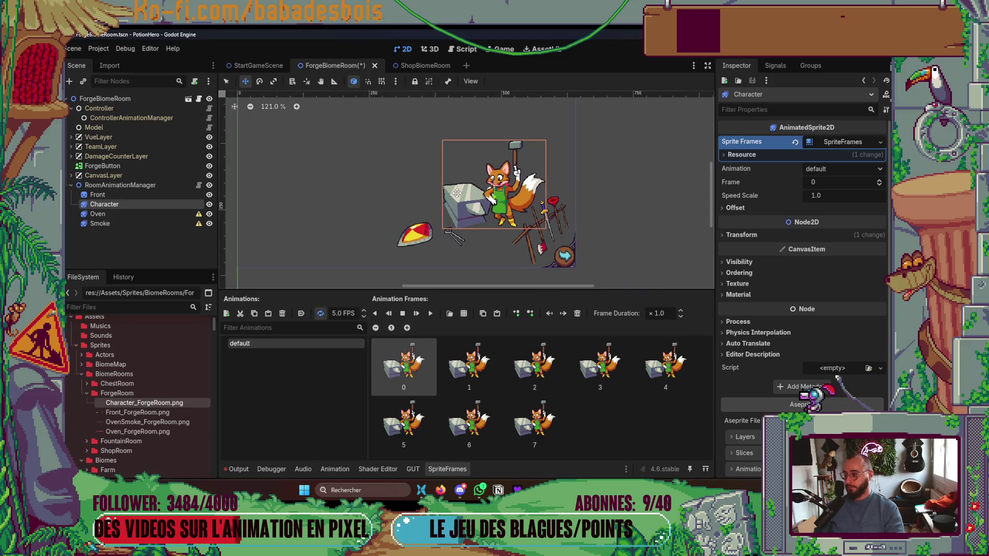
{"action": "left_click", "coordinate": [128, 213]}
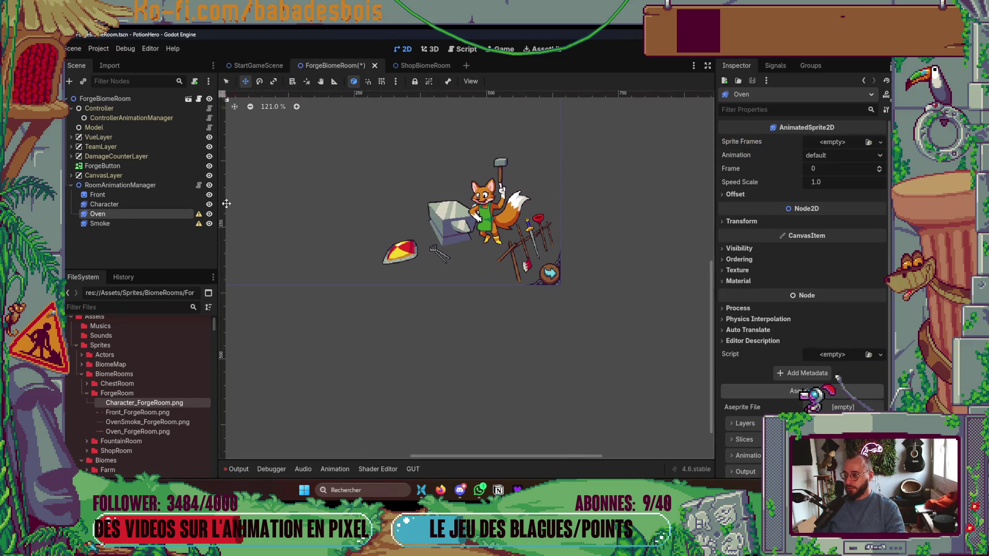
Delete the ForgeButton node.
{"action": "left_click", "coordinate": [177, 165]}
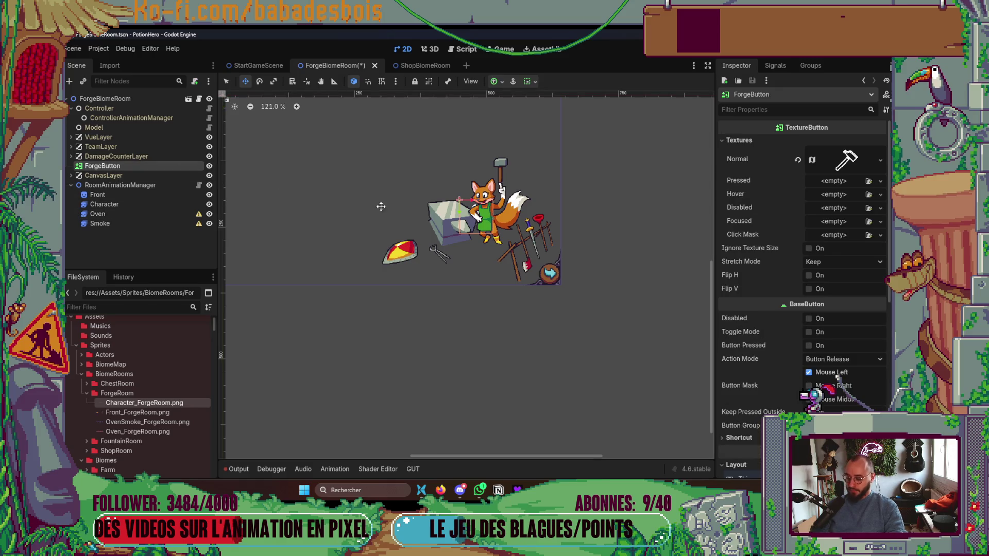
{"action": "key", "text": "Delete"}
{"action": "left_click", "coordinate": [461, 274]}
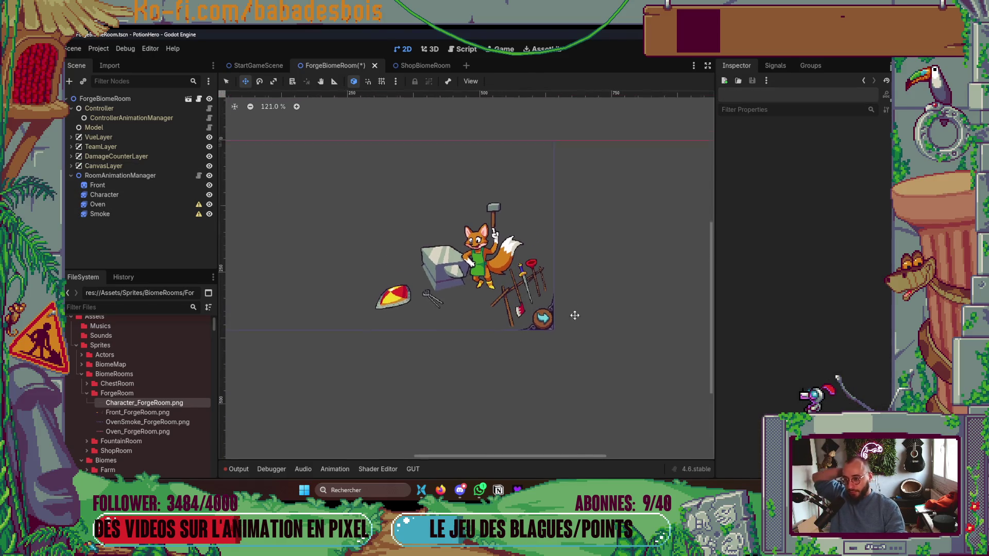
Give the Oven node a new SpriteFrames resource and open it for editing.
{"action": "left_click", "coordinate": [97, 204]}
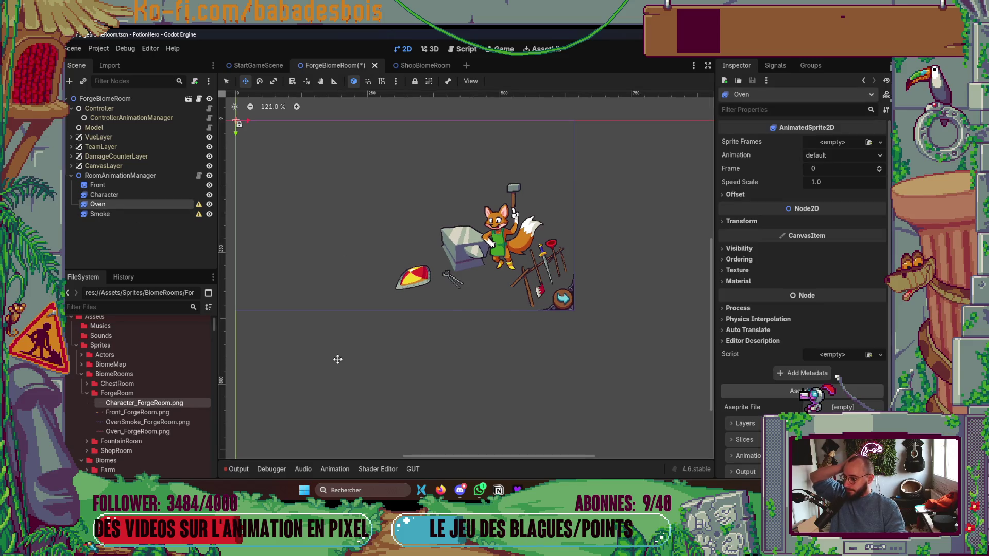
{"action": "left_click", "coordinate": [183, 431]}
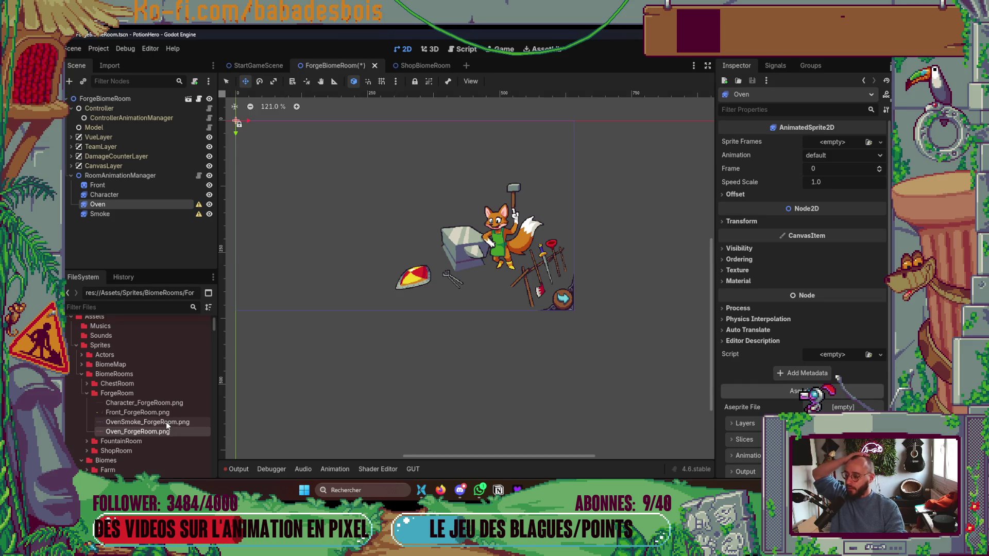
{"action": "left_click", "coordinate": [832, 142]}
{"action": "left_click", "coordinate": [850, 166]}
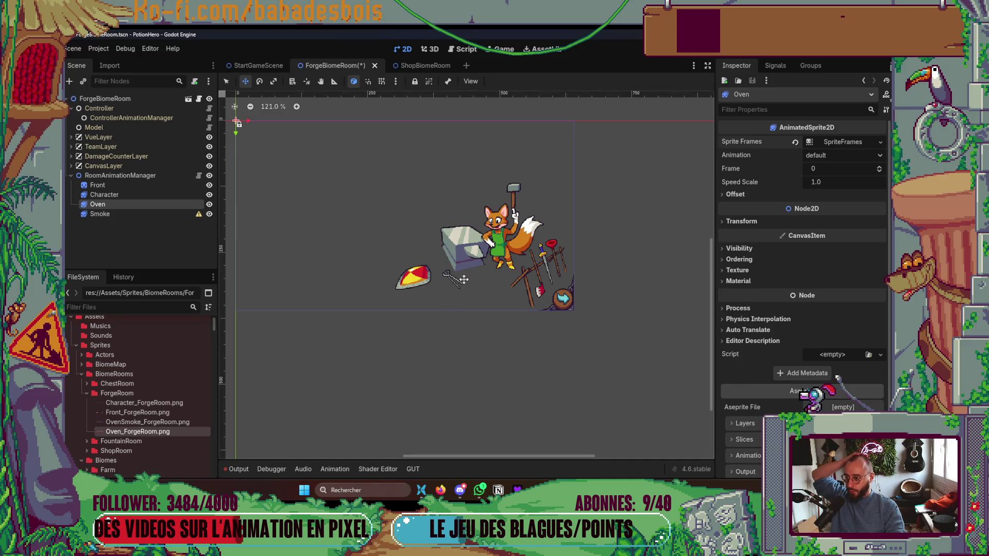
{"action": "left_click", "coordinate": [845, 142]}
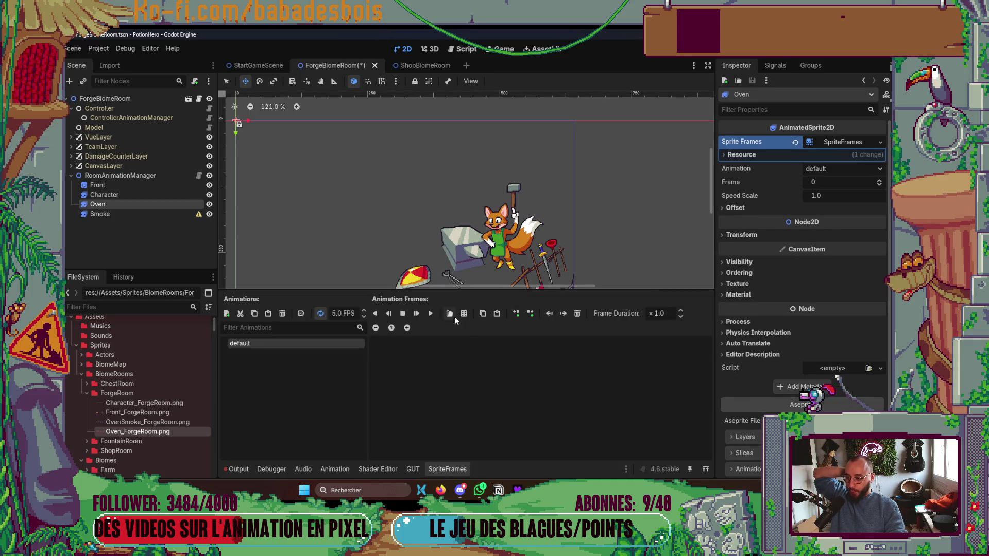
Add 4 frames from Oven_ForgeRoom.png as a 4x1 grid and place the oven over the anvil.
{"action": "left_click", "coordinate": [470, 317]}
{"action": "double_click", "coordinate": [478, 164]}
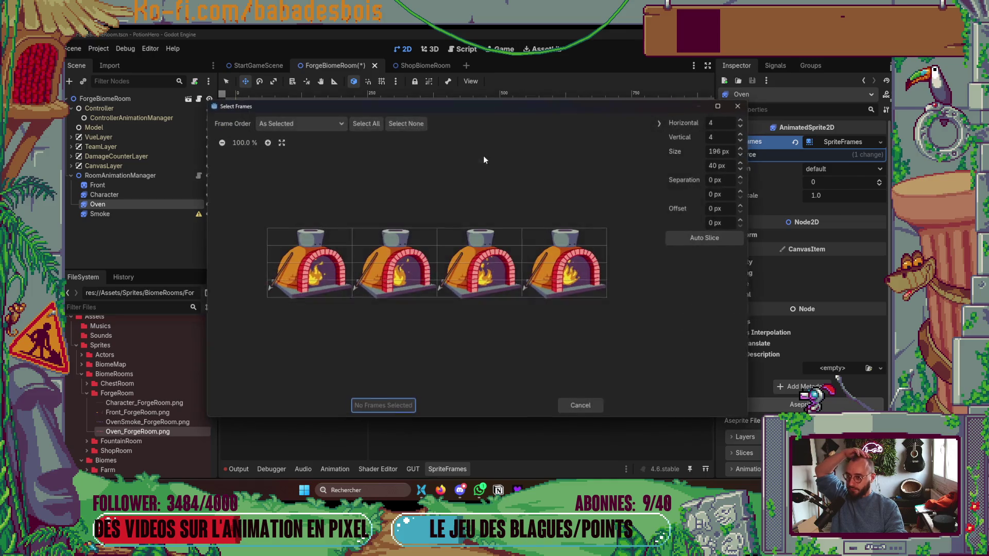
{"action": "left_click", "coordinate": [724, 137]}
{"action": "key", "text": "BackSpace"}
{"action": "type", "text": "1"}
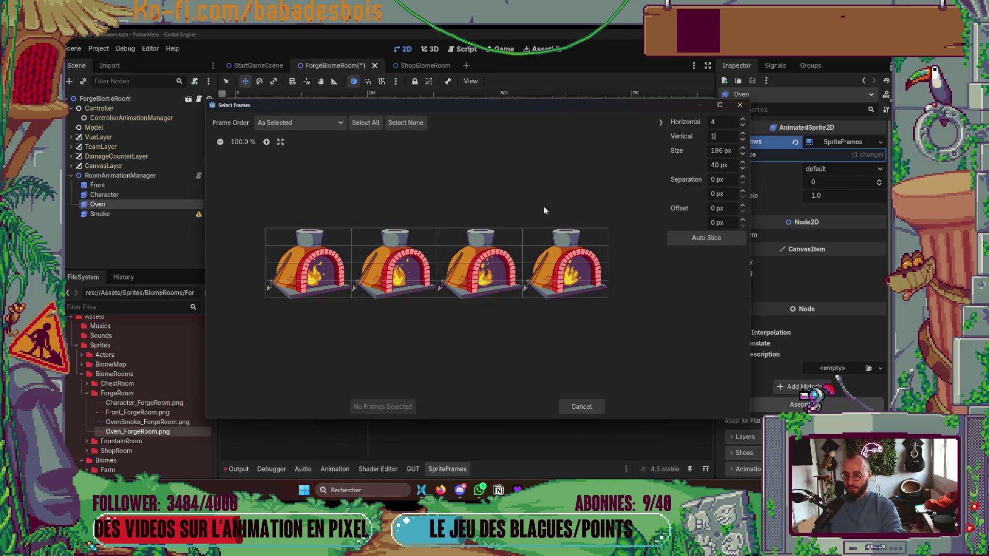
{"action": "key", "text": "Return"}
{"action": "left_click", "coordinate": [365, 123]}
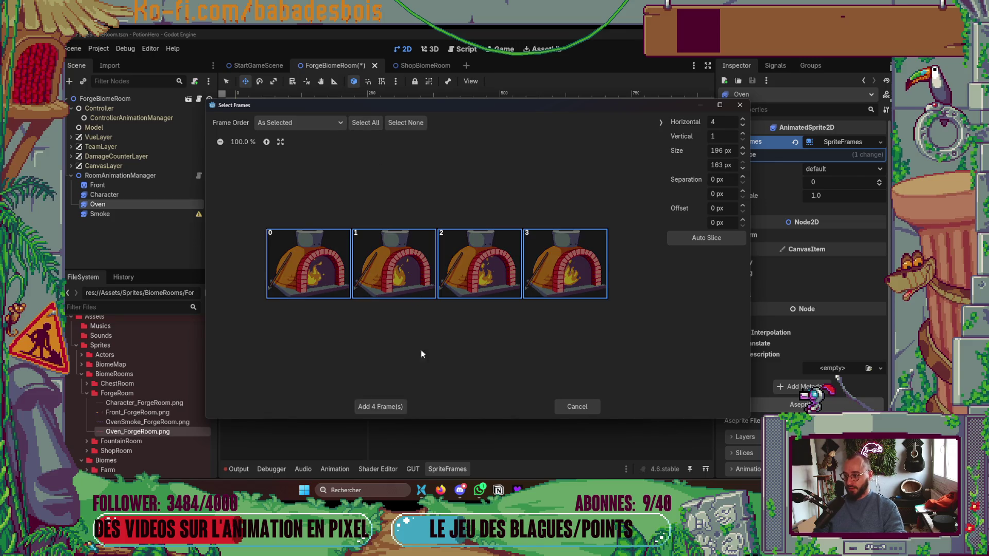
{"action": "left_click", "coordinate": [381, 406]}
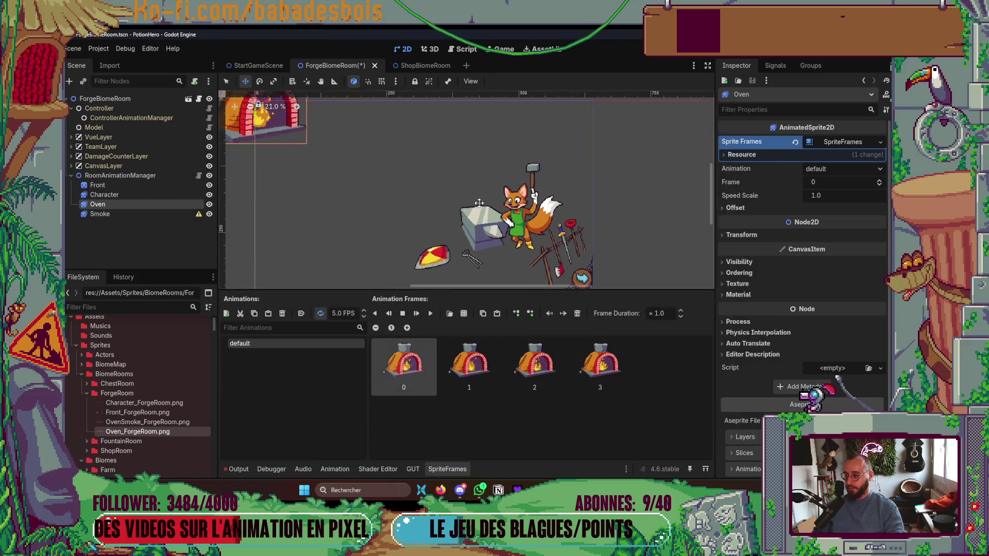
{"action": "left_click_drag", "start_coordinate": [313, 142], "coordinate": [530, 196]}
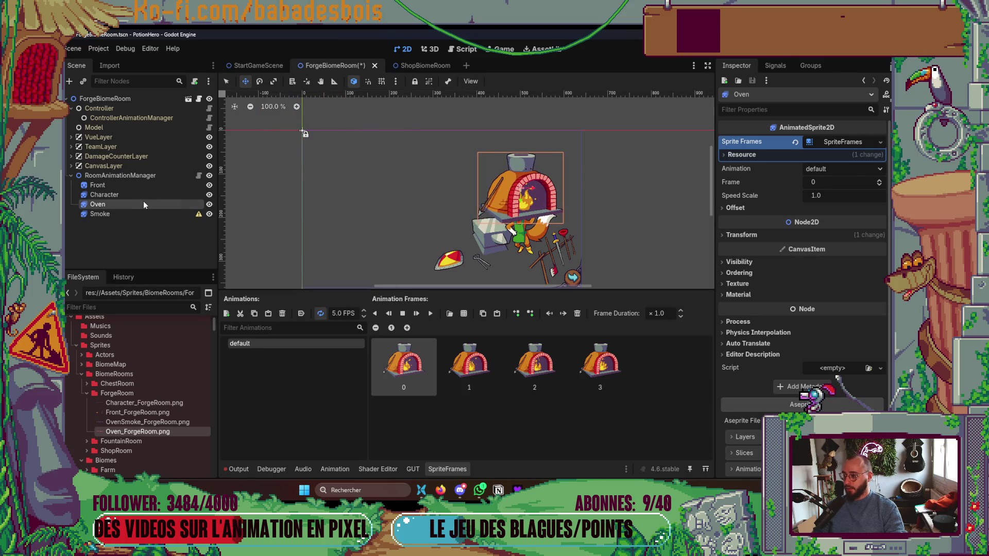
Move the Oven node above Character in the scene tree.
{"action": "left_click", "coordinate": [112, 221]}
{"action": "left_click_drag", "start_coordinate": [116, 205], "coordinate": [132, 192]}
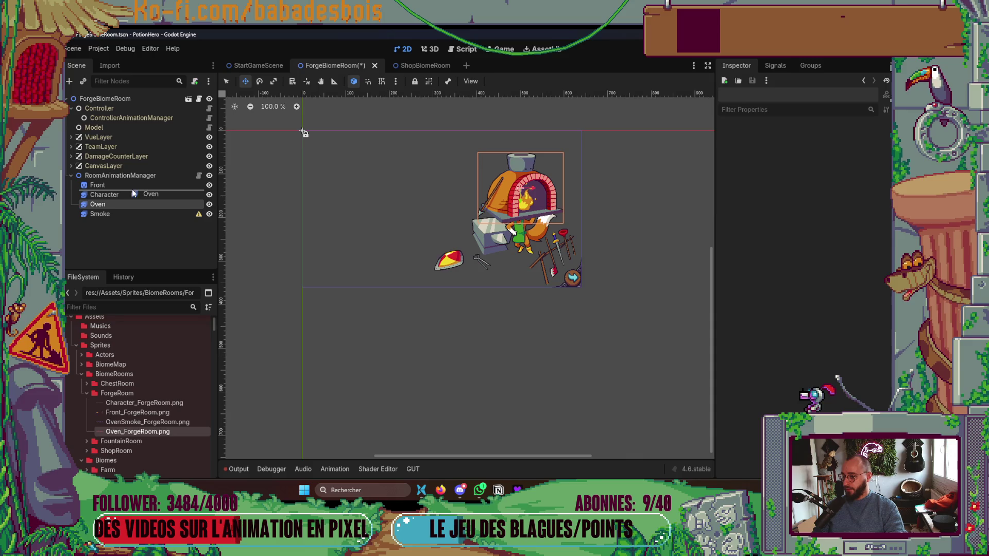
{"action": "scroll", "coordinate": [507, 166], "scroll_direction": "up", "scroll_amount": 2}
{"action": "scroll", "coordinate": [508, 167], "scroll_direction": "up", "scroll_amount": 2}
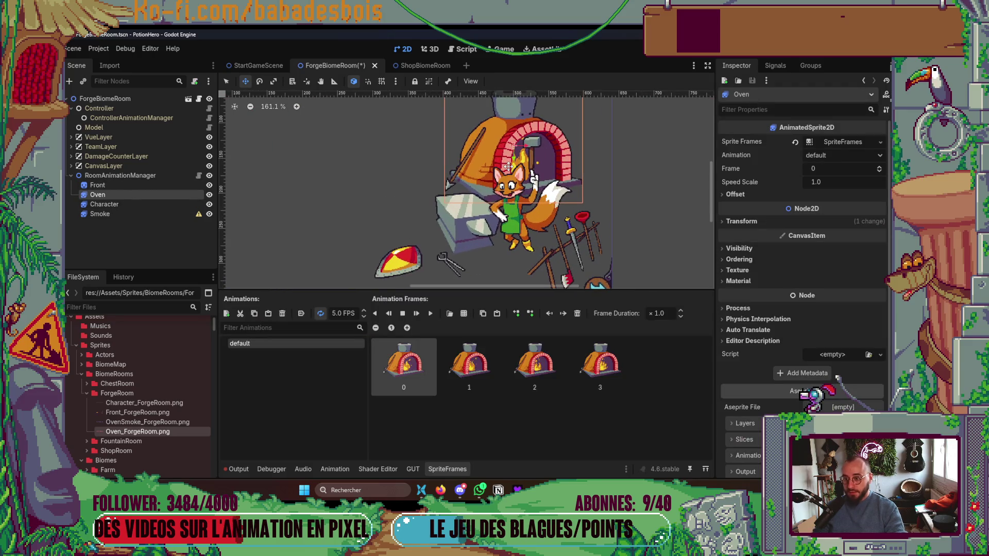
Nudge the oven sprite left to match the Aseprite reference artwork.
{"action": "key", "text": "alt+Tab"}
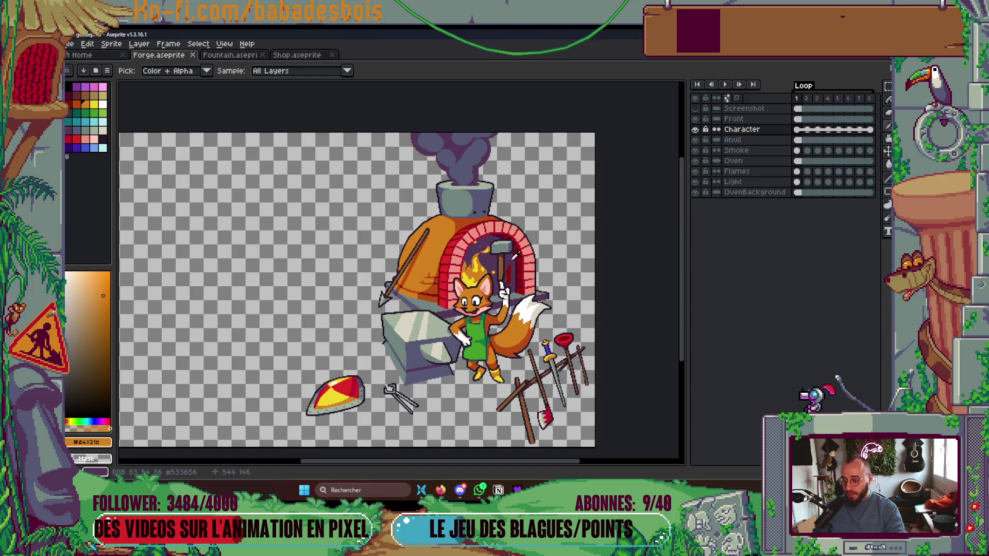
{"action": "key", "text": "alt+Tab"}
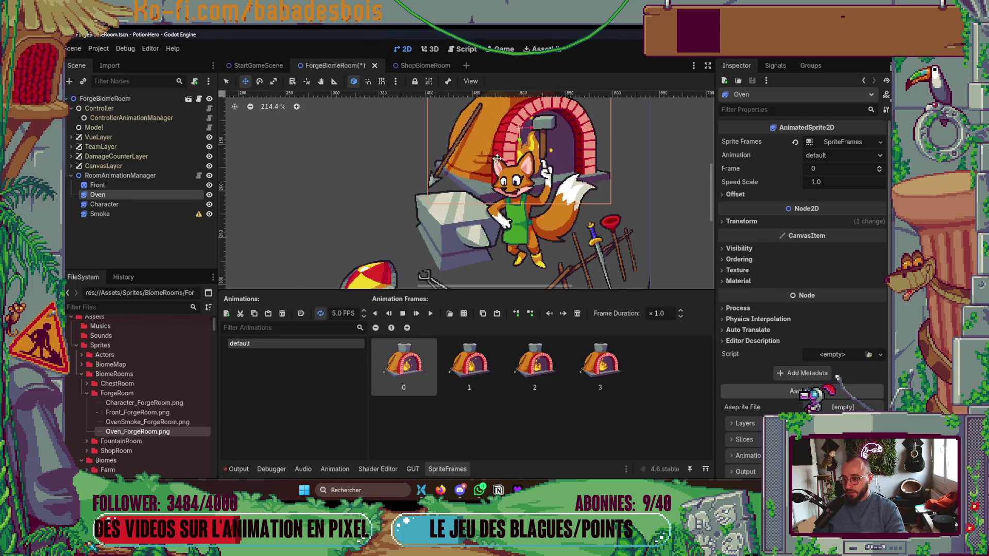
{"action": "left_click_drag", "start_coordinate": [501, 158], "coordinate": [479, 157]}
{"action": "key", "text": "alt+Tab"}
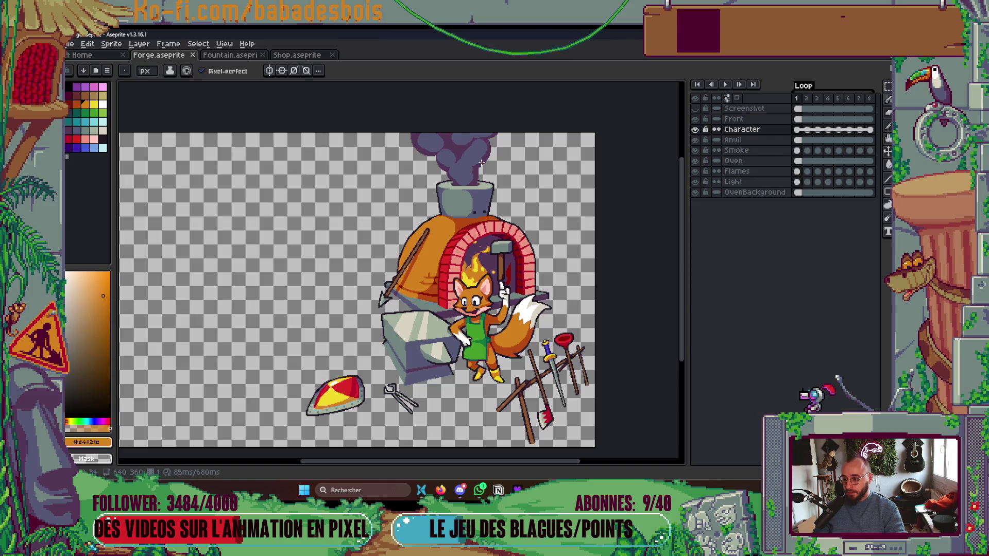
{"action": "key", "text": "alt+Tab"}
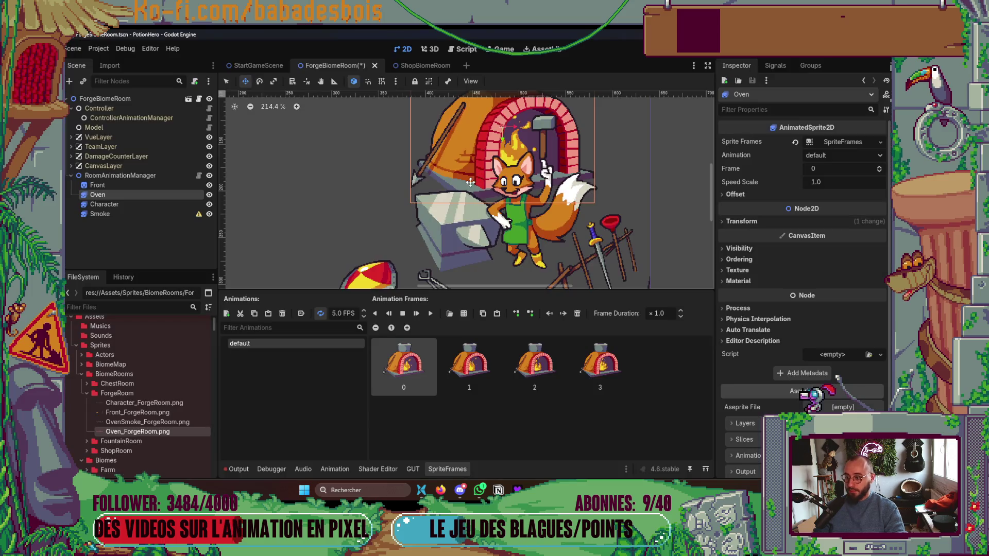
{"action": "left_click_drag", "start_coordinate": [472, 181], "coordinate": [463, 180]}
{"action": "key", "text": "alt+Tab"}
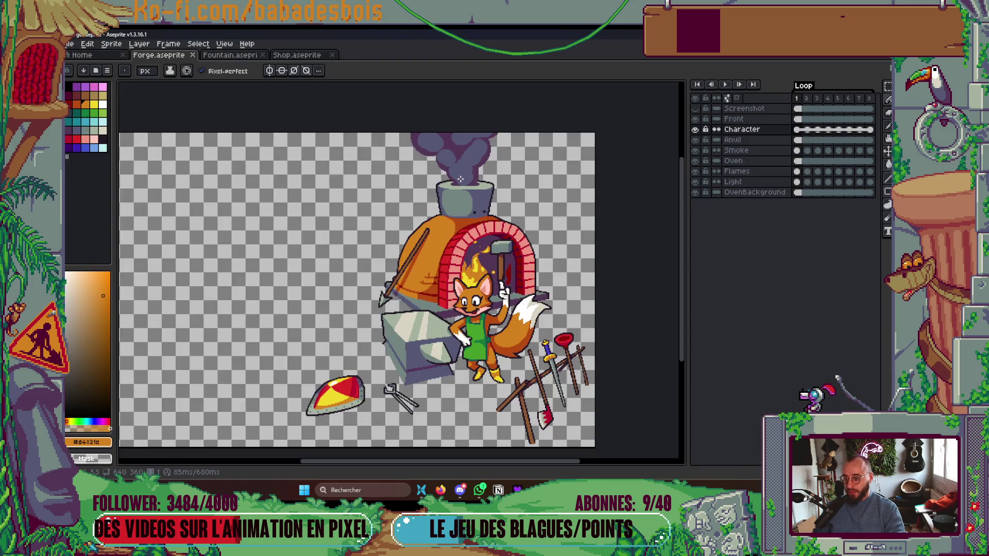
{"action": "key", "text": "alt+Tab"}
Recheck the oven's alignment against the Aseprite artwork.
{"action": "key", "text": "alt+Tab"}
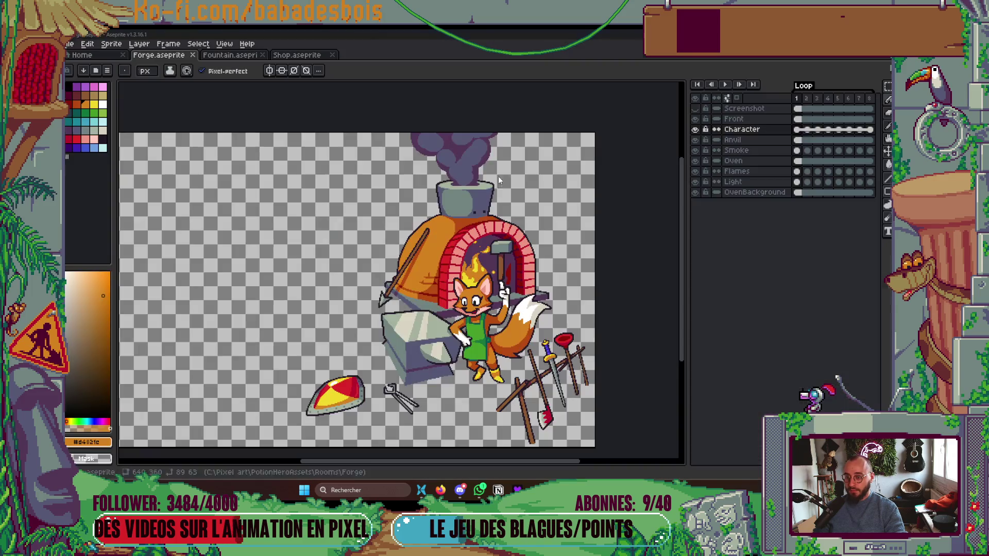
{"action": "key", "text": "alt+Tab"}
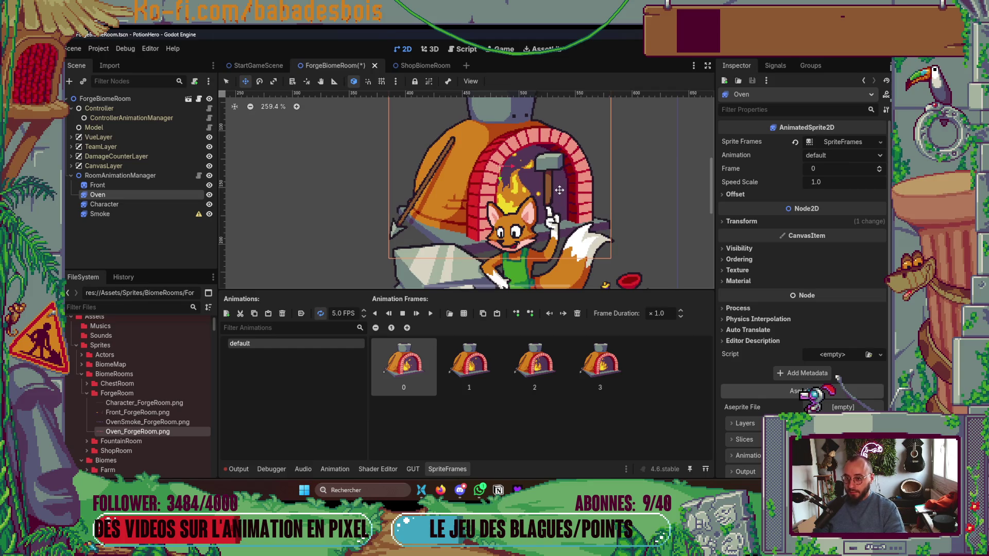
{"action": "key", "text": "alt+Tab"}
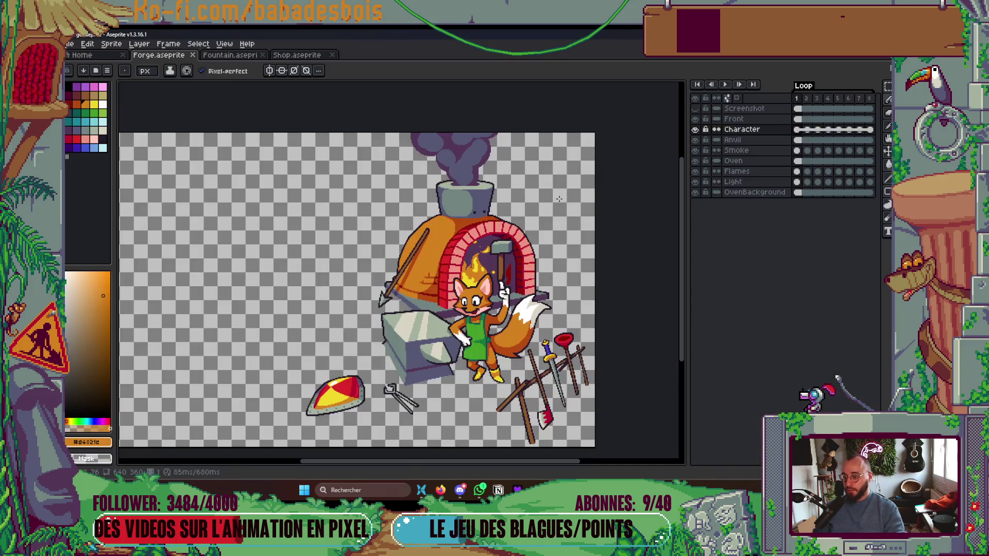
{"action": "scroll", "coordinate": [451, 238], "scroll_direction": "up", "scroll_amount": 5}
{"action": "key", "text": "alt+Tab"}
{"action": "scroll", "coordinate": [515, 165], "scroll_direction": "up", "scroll_amount": 5}
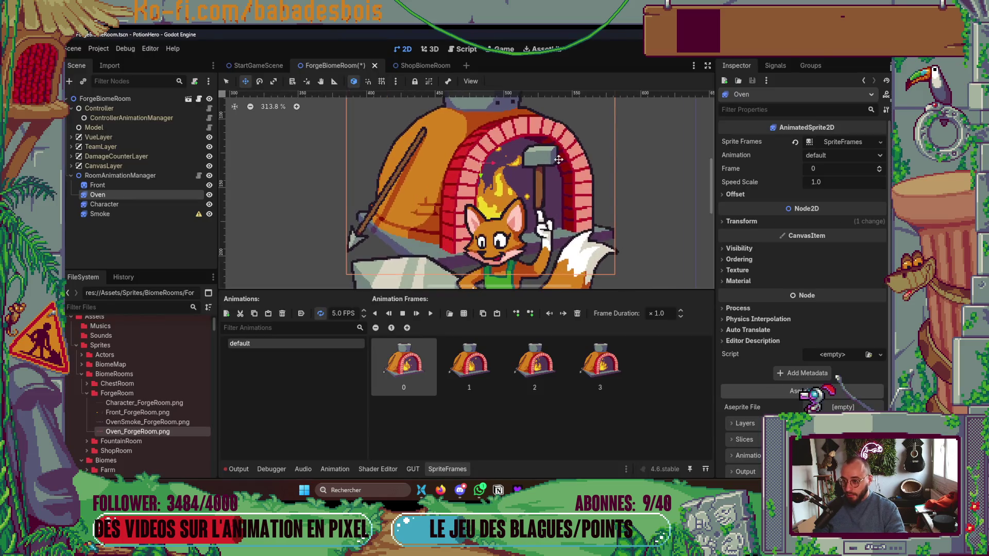
{"action": "key", "text": "alt+Tab"}
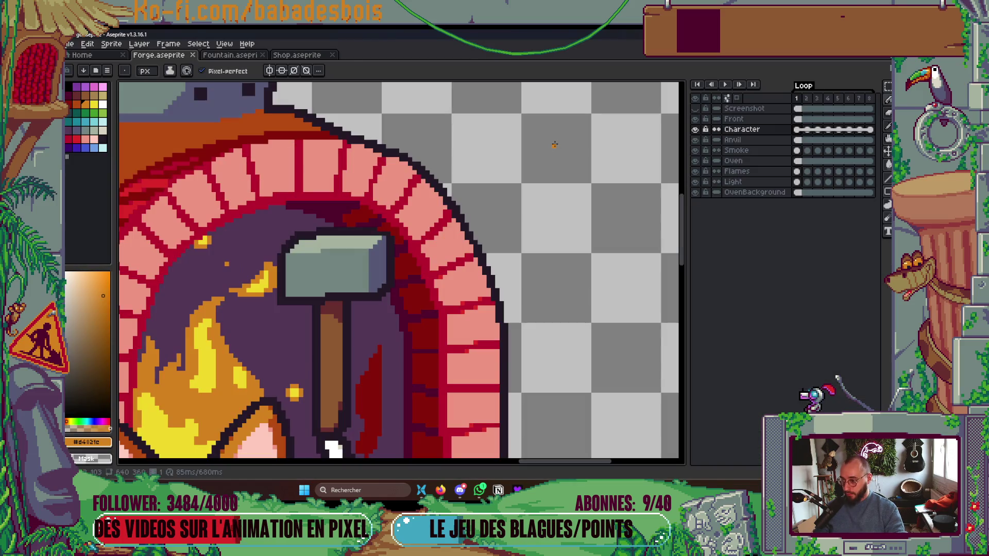
{"action": "key", "text": "alt+Tab"}
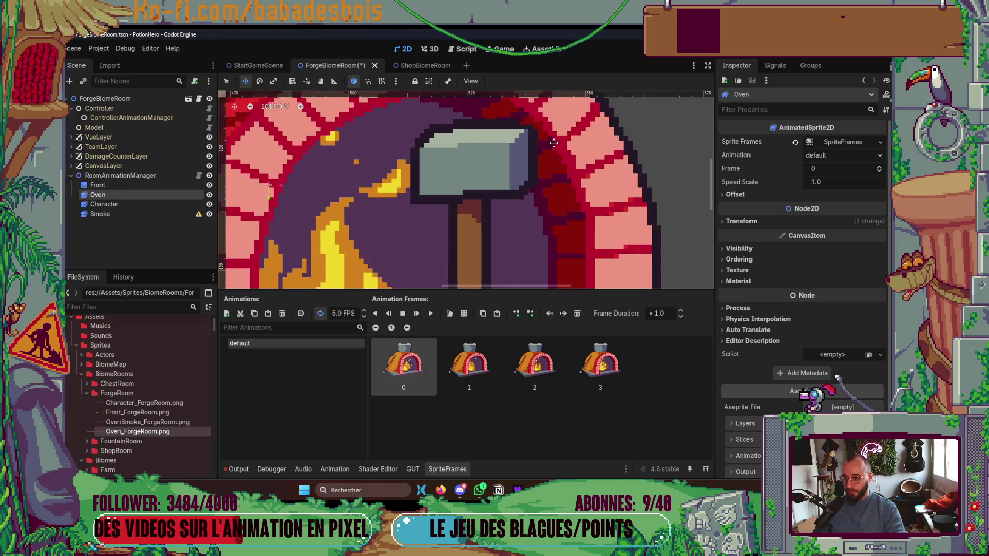
{"action": "scroll", "coordinate": [554, 143], "scroll_direction": "down", "scroll_amount": 4}
Confirm the Oven and Character positions (Character at 486, 202) and save the scene.
{"action": "left_click", "coordinate": [780, 221]}
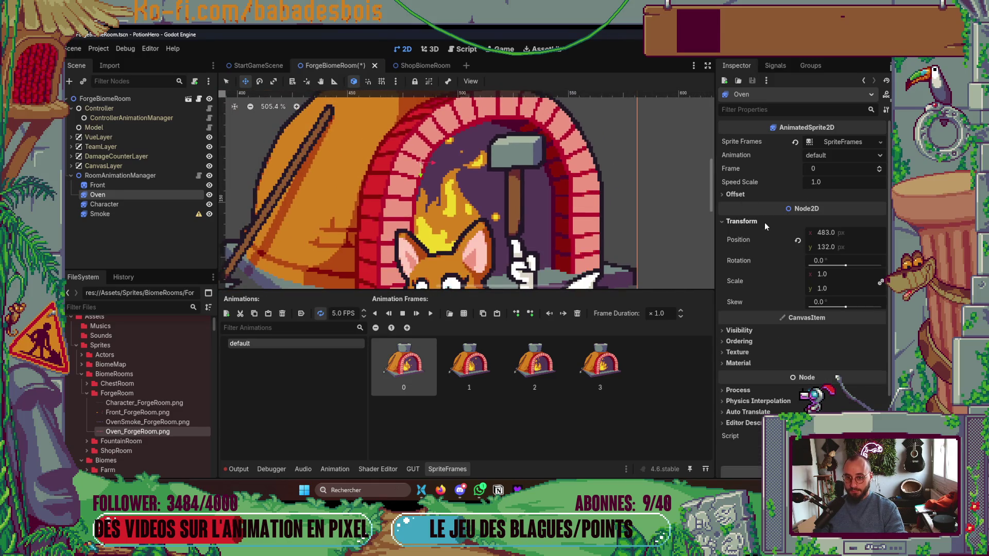
{"action": "left_click", "coordinate": [105, 206]}
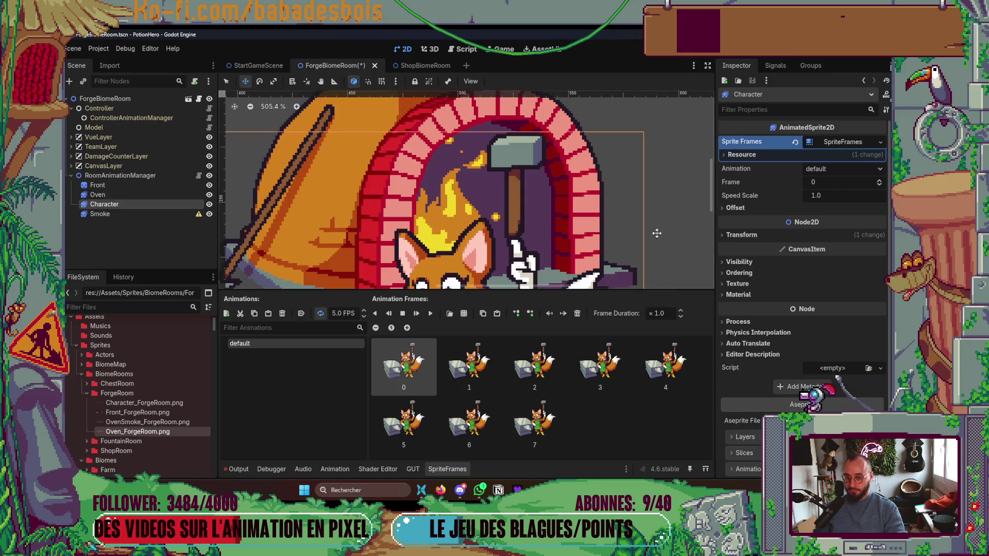
{"action": "left_click", "coordinate": [742, 235]}
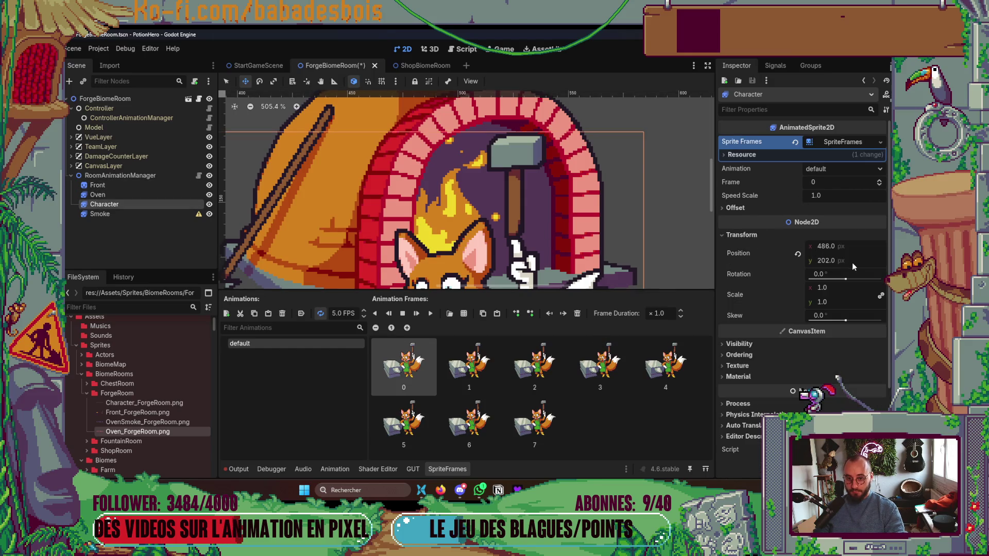
{"action": "scroll", "coordinate": [558, 164], "scroll_direction": "down", "scroll_amount": 5}
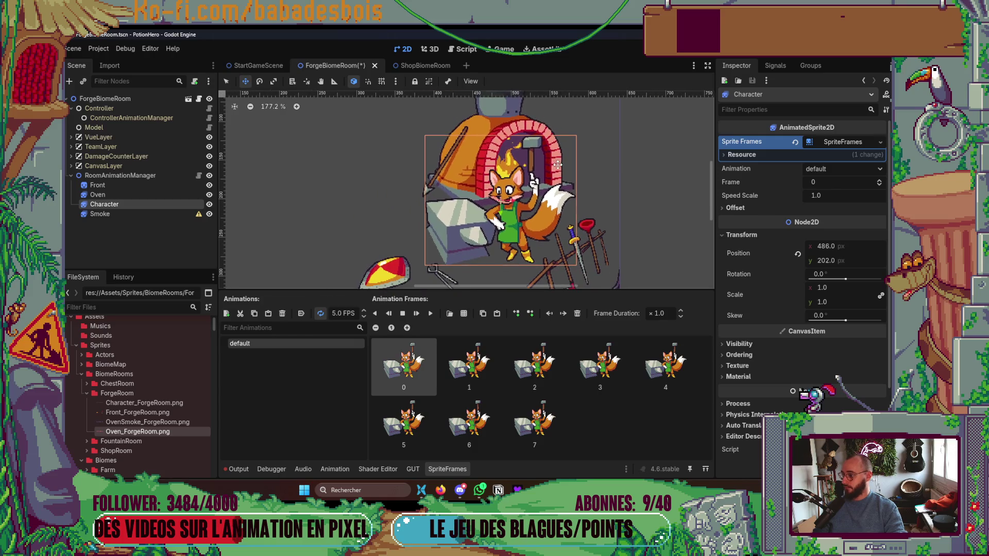
{"action": "left_click", "coordinate": [446, 470]}
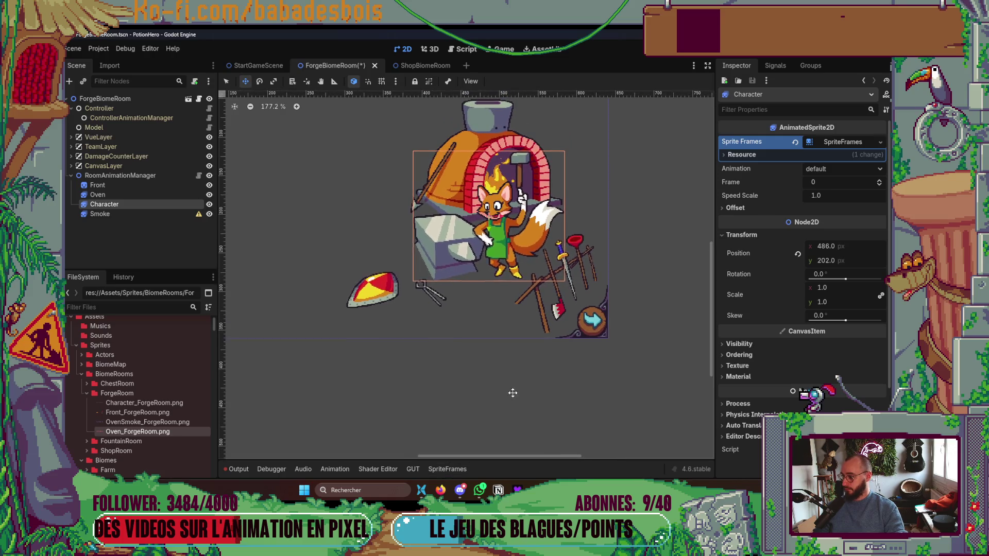
{"action": "key", "text": "ctrl+s"}
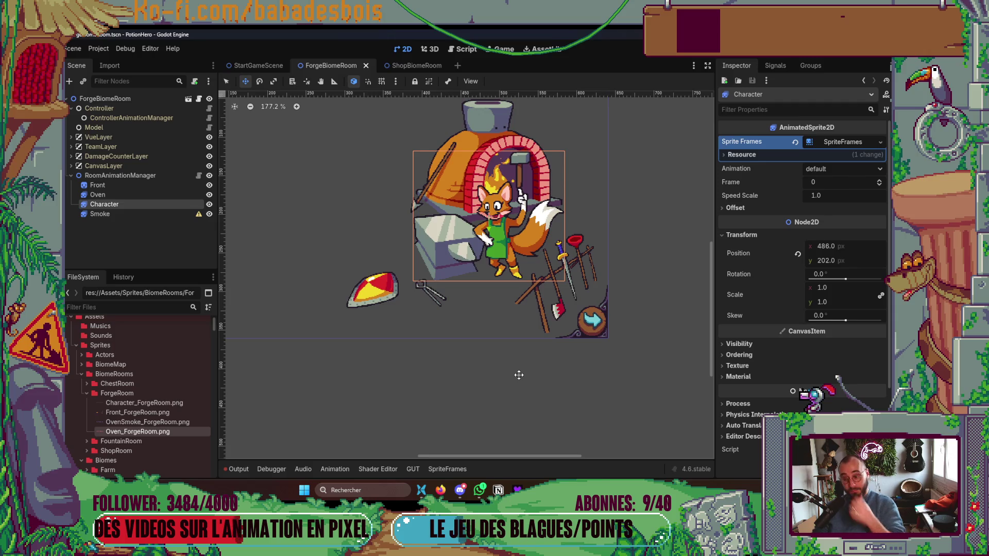
{"action": "left_click_drag", "start_coordinate": [589, 362], "coordinate": [597, 365]}
{"action": "key", "text": "alt+Tab"}
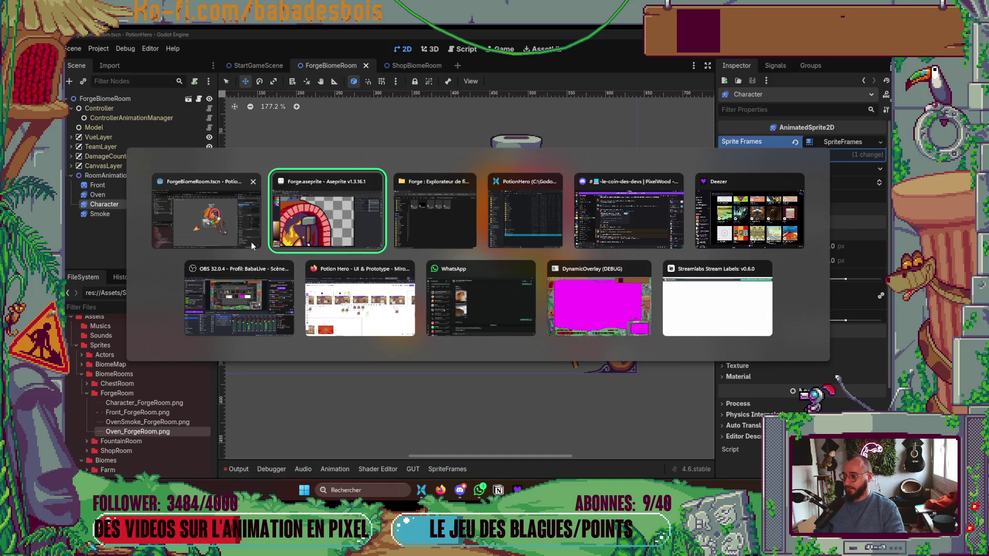
{"action": "left_click", "coordinate": [227, 239]}
Give Smoke new SpriteFrames with all 4 frames from OvenSmoke_ForgeRoom.png in 1 row.
{"action": "left_click", "coordinate": [146, 422]}
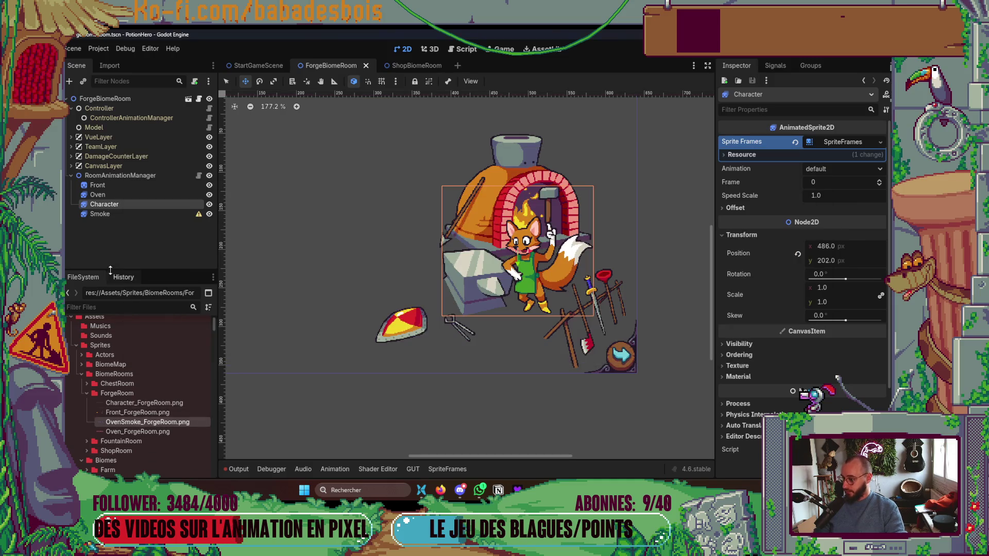
{"action": "left_click", "coordinate": [100, 214]}
{"action": "left_click", "coordinate": [837, 148]}
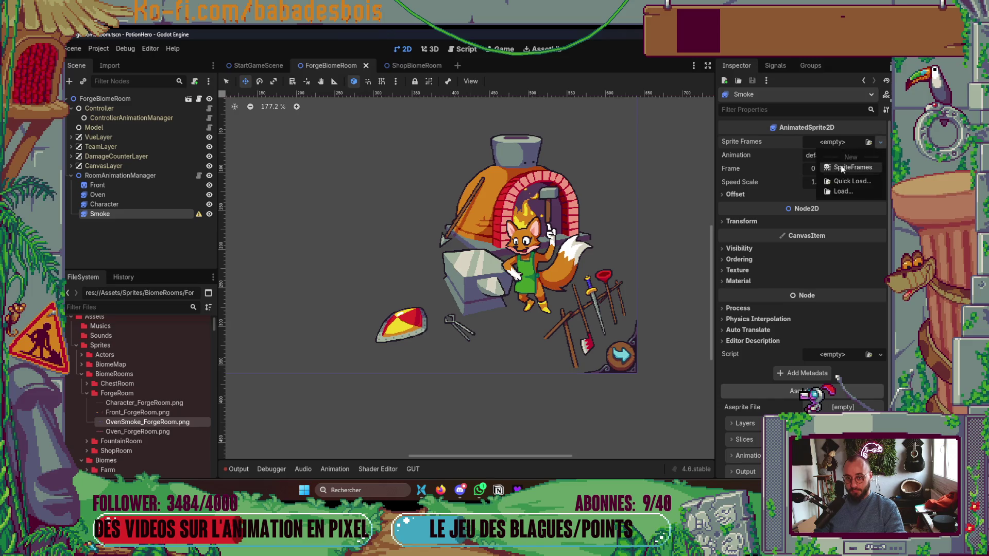
{"action": "left_click", "coordinate": [840, 155]}
{"action": "left_click", "coordinate": [845, 142]}
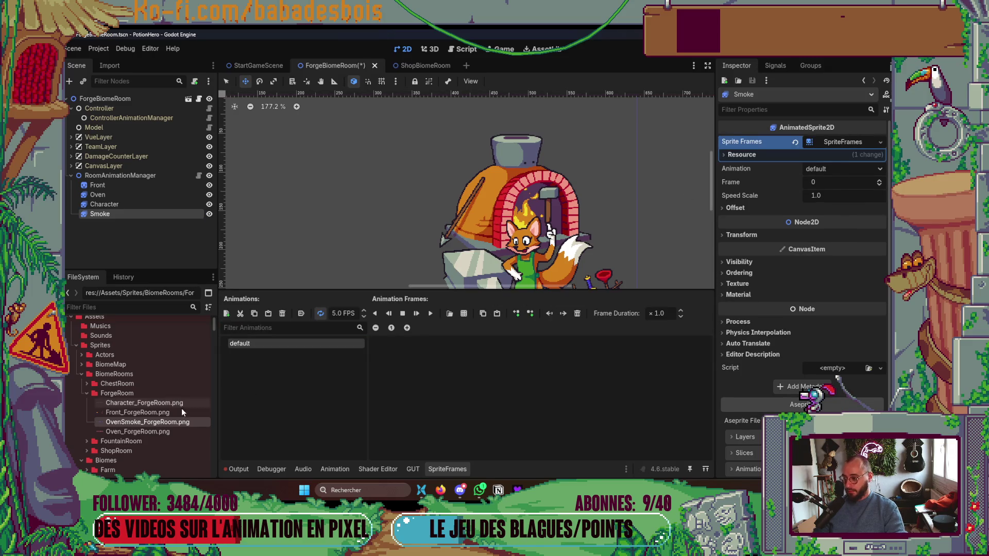
{"action": "left_click", "coordinate": [465, 314]}
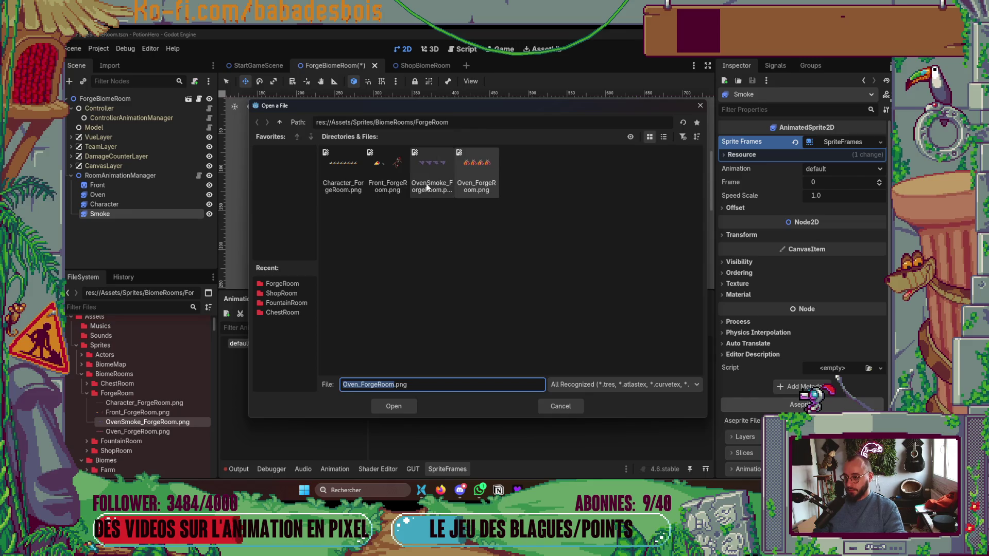
{"action": "double_click", "coordinate": [474, 167]}
{"action": "left_click", "coordinate": [713, 135]}
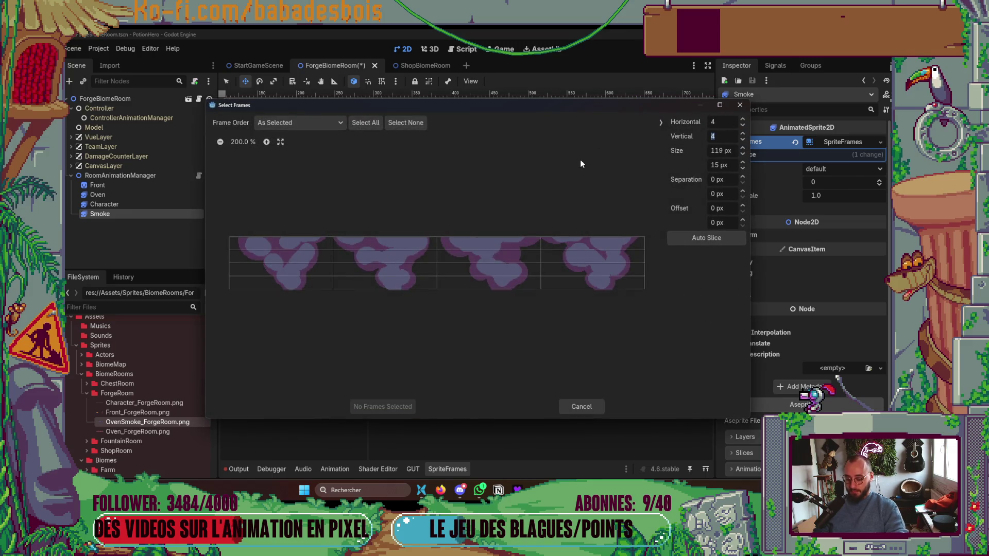
{"action": "type", "text": "1"}
{"action": "key", "text": "Return"}
{"action": "left_click", "coordinate": [365, 123]}
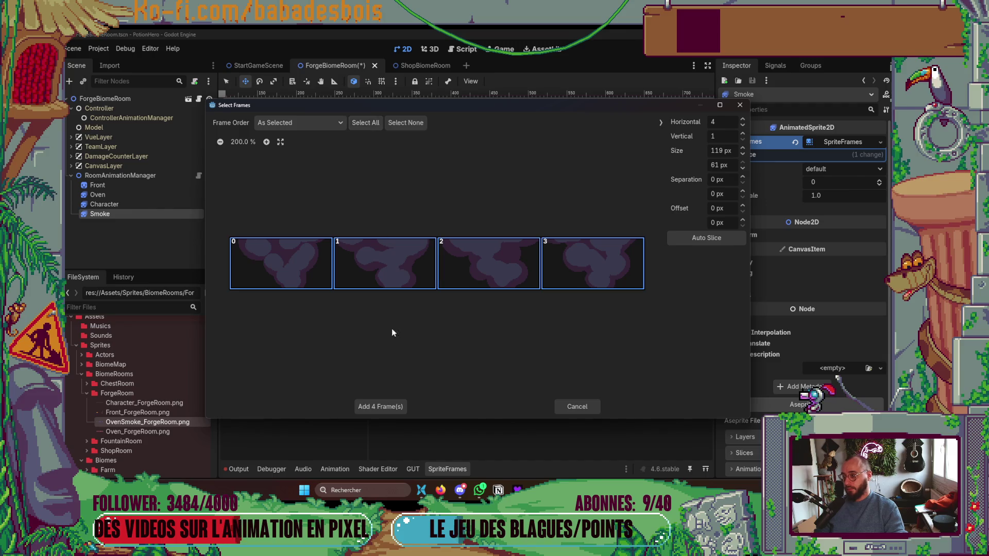
{"action": "left_click", "coordinate": [382, 407]}
Place the smoke sprite just above the oven's chimney.
{"action": "scroll", "coordinate": [592, 207], "scroll_direction": "down", "scroll_amount": 3}
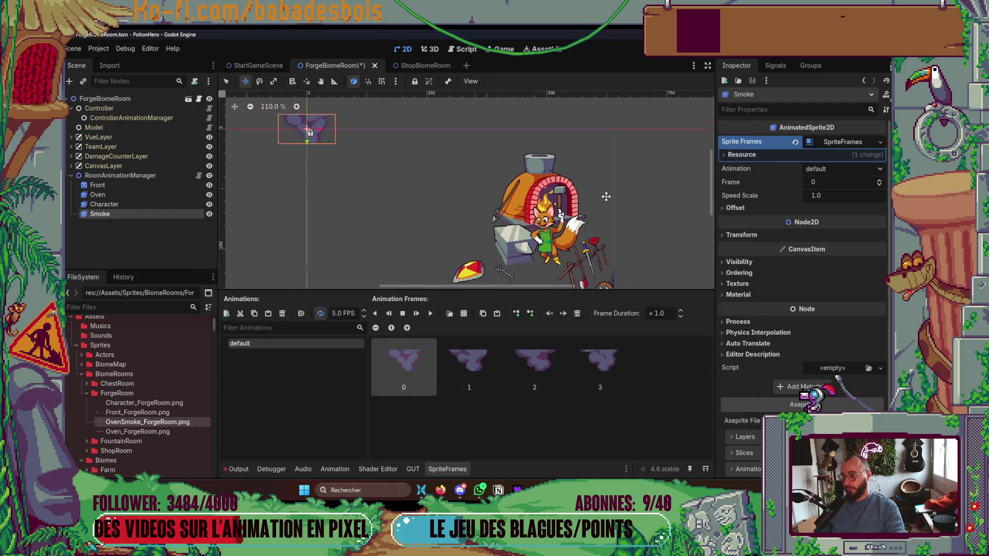
{"action": "left_click_drag", "start_coordinate": [349, 144], "coordinate": [551, 155]}
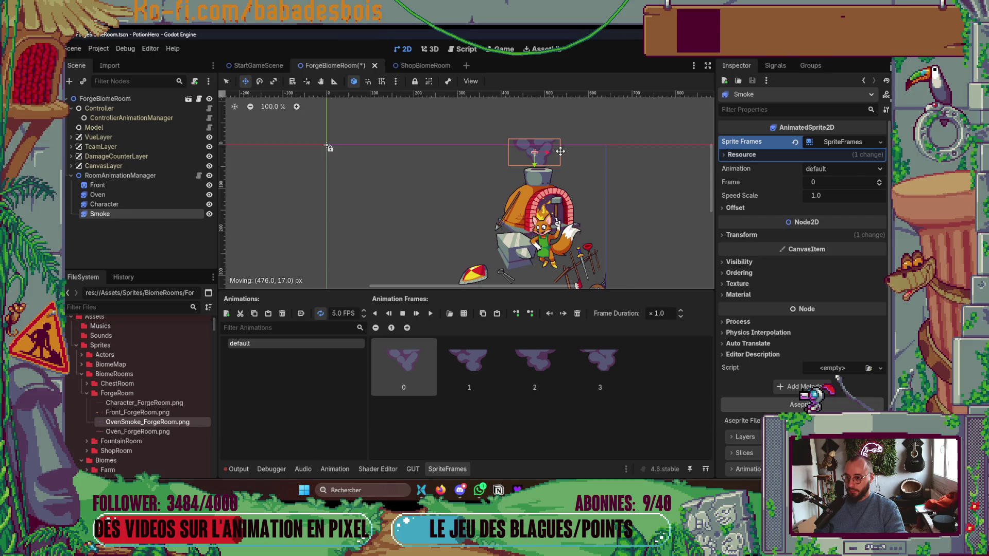
{"action": "scroll", "coordinate": [551, 156], "scroll_direction": "up", "scroll_amount": 5}
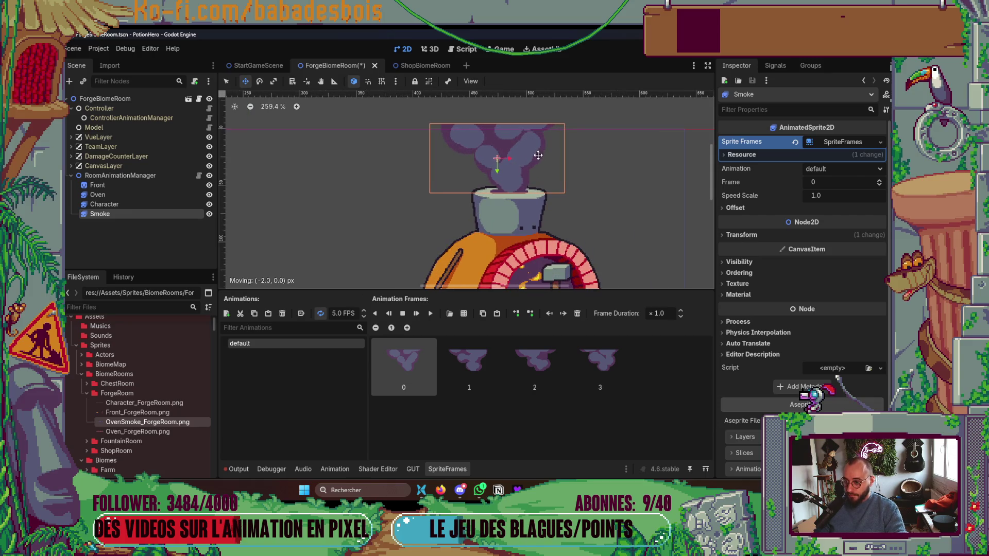
{"action": "scroll", "coordinate": [536, 152], "scroll_direction": "up", "scroll_amount": 4}
{"action": "scroll", "coordinate": [531, 152], "scroll_direction": "up", "scroll_amount": 2}
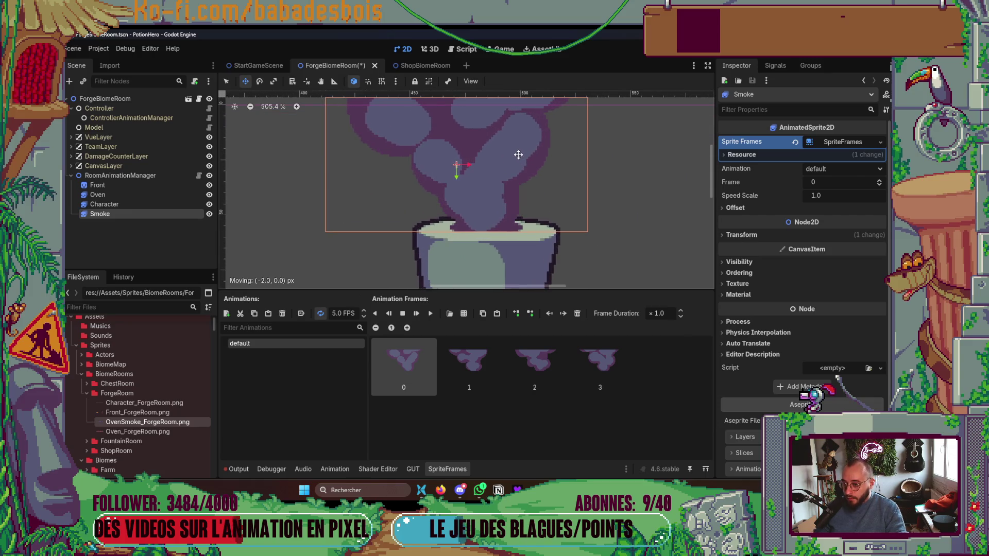
{"action": "left_click_drag", "start_coordinate": [518, 154], "coordinate": [521, 153]}
{"action": "scroll", "coordinate": [530, 146], "scroll_direction": "down", "scroll_amount": 7}
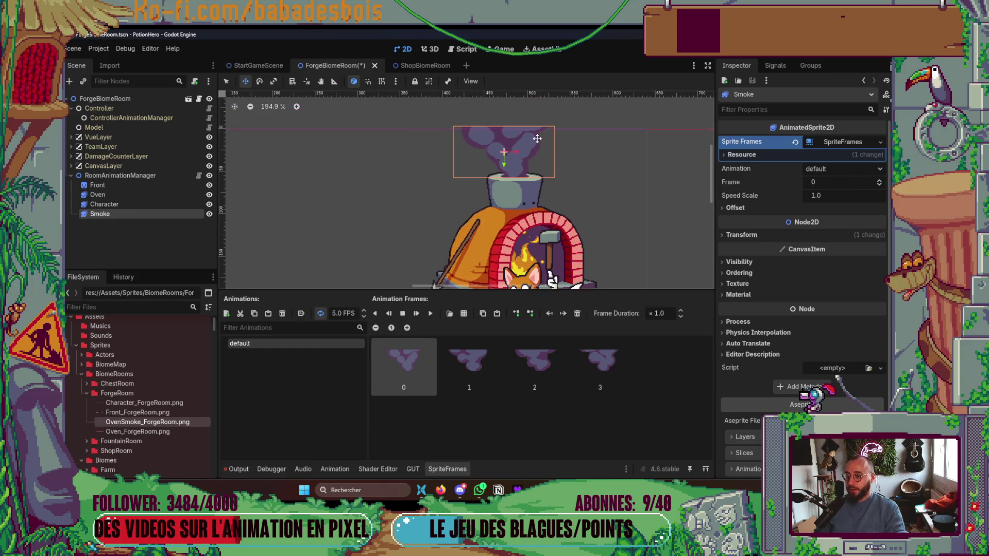
{"action": "scroll", "coordinate": [540, 137], "scroll_direction": "down", "scroll_amount": 2}
{"action": "left_click", "coordinate": [123, 186]}
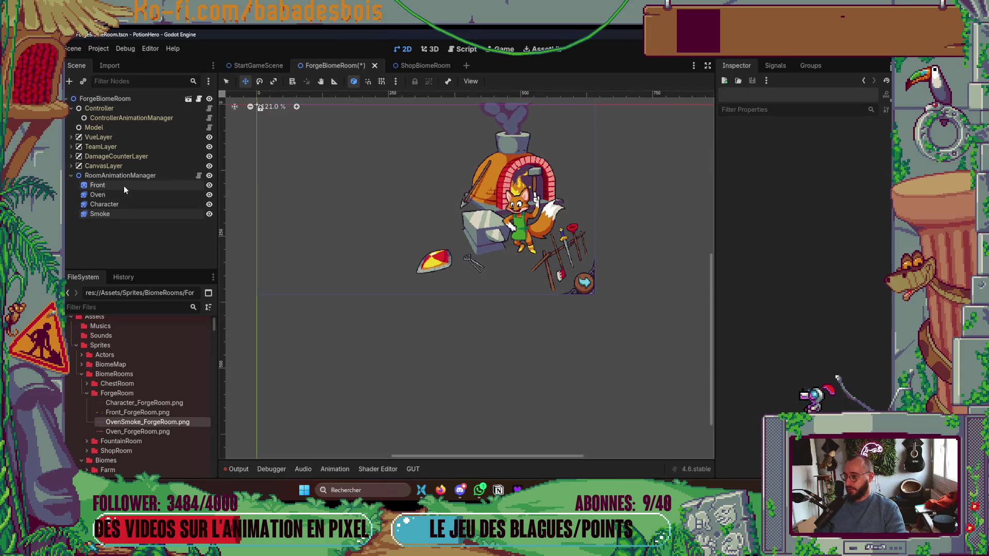
Select Front through Smoke and nudge all four sprites down slightly.
{"action": "left_click", "coordinate": [124, 214], "text": "shift"}
{"action": "scroll", "coordinate": [496, 191], "scroll_direction": "up", "scroll_amount": 5}
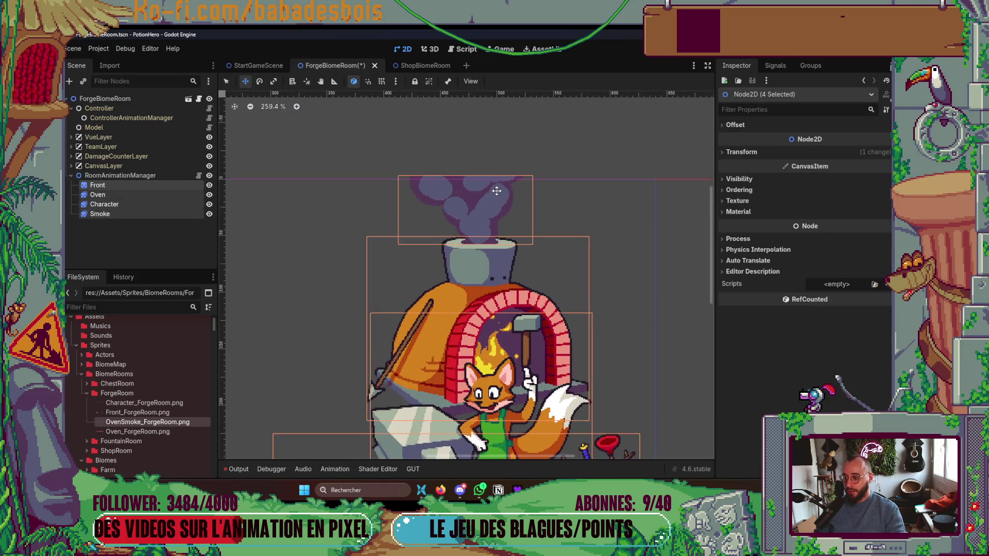
{"action": "key", "text": "Down"}
{"action": "key", "text": "Down"}
{"action": "key", "text": "Down"}
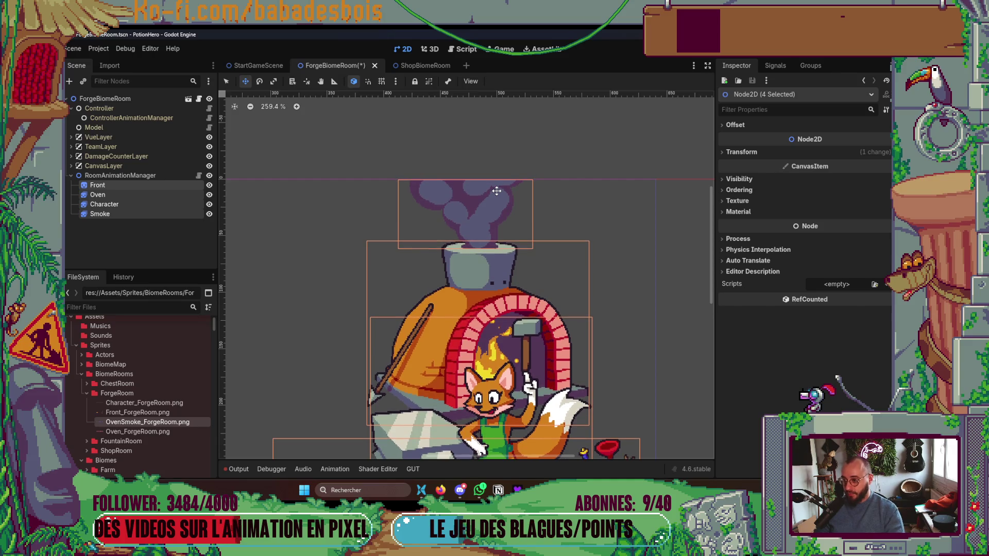
{"action": "scroll", "coordinate": [496, 191], "scroll_direction": "up", "scroll_amount": 5}
{"action": "scroll", "coordinate": [443, 166], "scroll_direction": "up", "scroll_amount": 4}
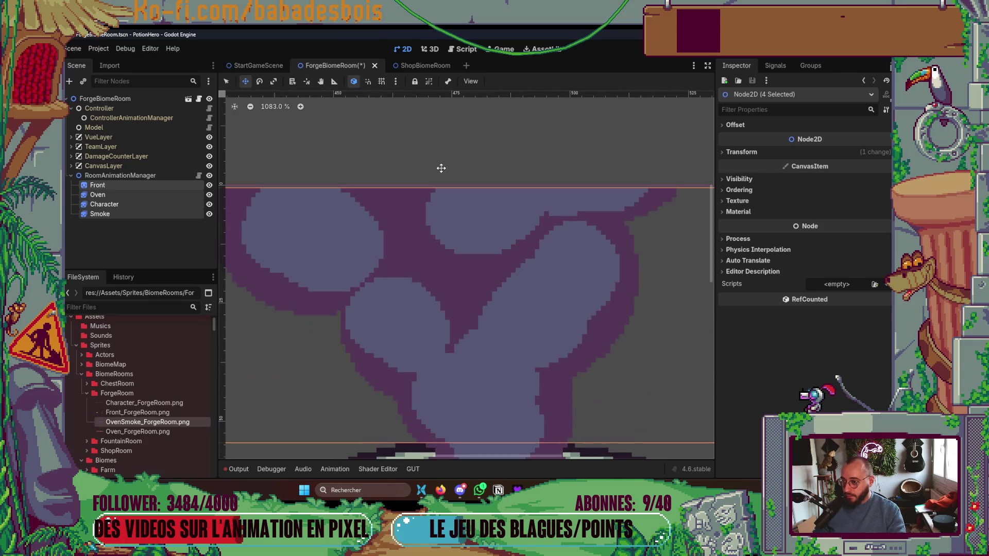
Inspect RoomAnimationManager and Front transforms, then collapse ForgeBiomeRoom's inspector sections.
{"action": "left_click", "coordinate": [142, 175]}
{"action": "left_click", "coordinate": [791, 183]}
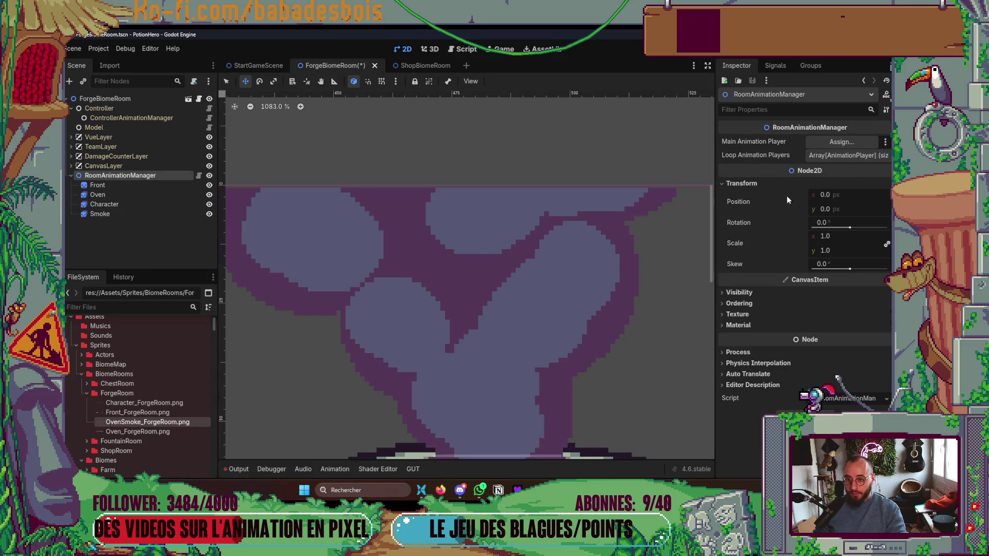
{"action": "left_click", "coordinate": [119, 194]}
{"action": "left_click", "coordinate": [124, 187]}
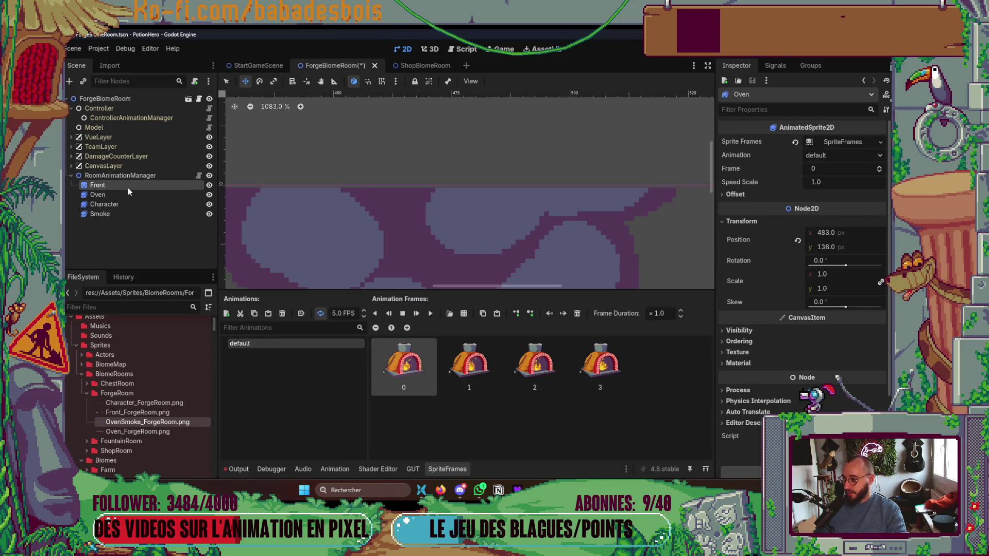
{"action": "left_click", "coordinate": [777, 218]}
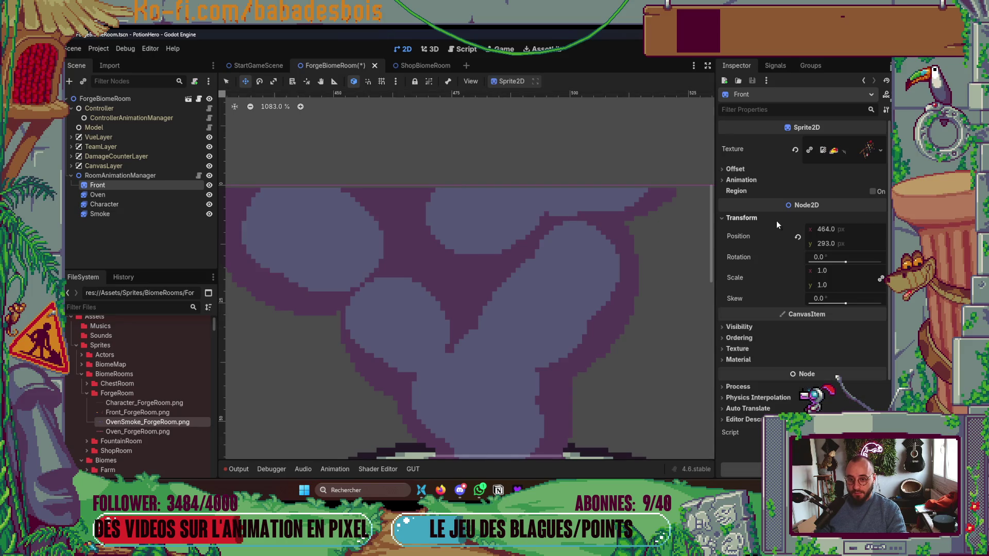
{"action": "left_click", "coordinate": [138, 98]}
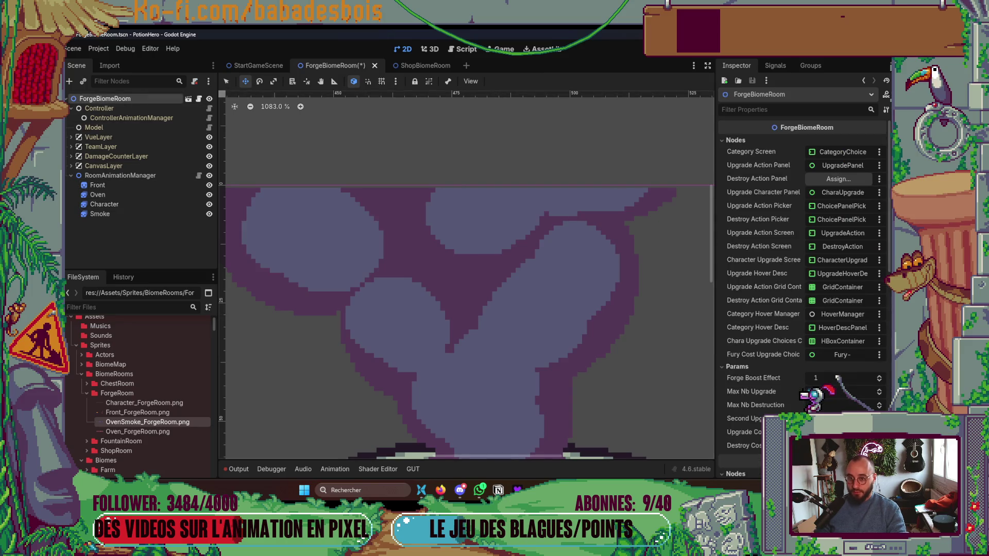
{"action": "left_click", "coordinate": [736, 140]}
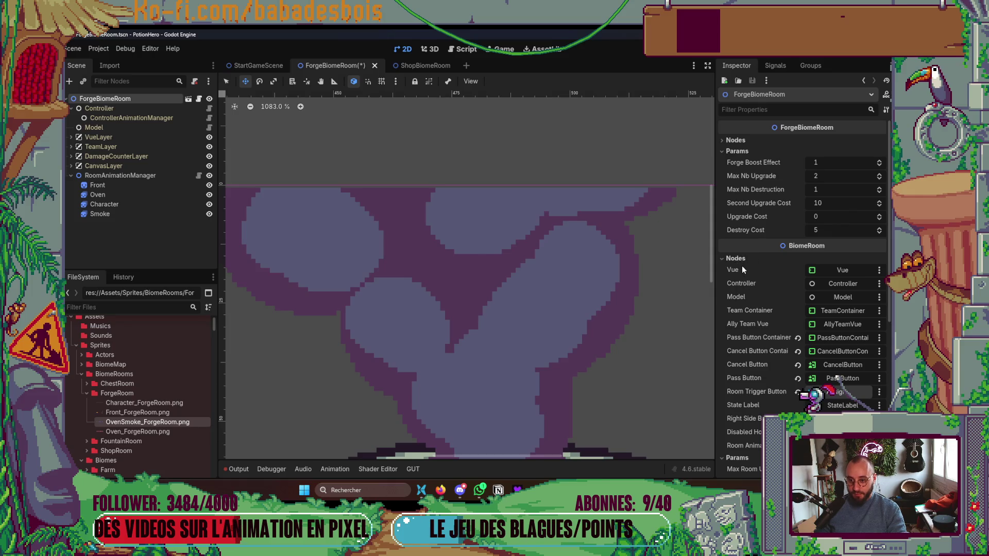
{"action": "left_click", "coordinate": [726, 151]}
{"action": "left_click", "coordinate": [736, 178]}
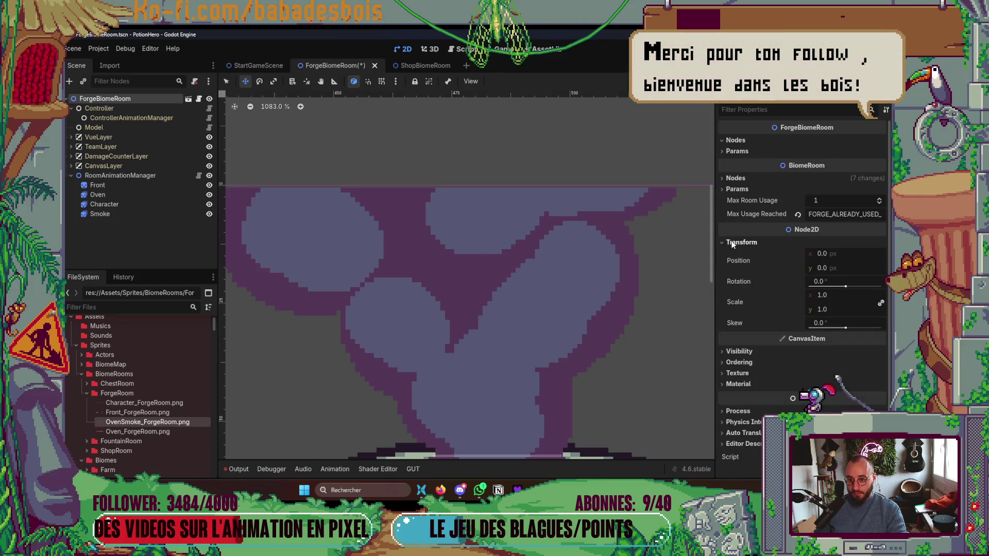
Save the ForgeBiomeRoom scene.
{"action": "scroll", "coordinate": [576, 263], "scroll_direction": "down", "scroll_amount": 2}
{"action": "key", "text": "ctrl+s"}
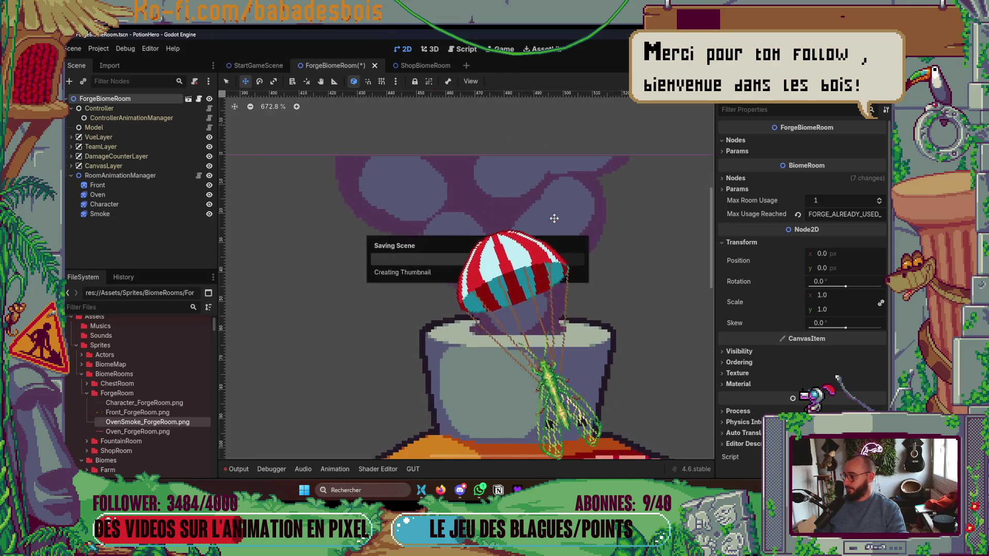
{"action": "scroll", "coordinate": [597, 271], "scroll_direction": "down", "scroll_amount": 2}
{"action": "scroll", "coordinate": [582, 194], "scroll_direction": "up", "scroll_amount": 2}
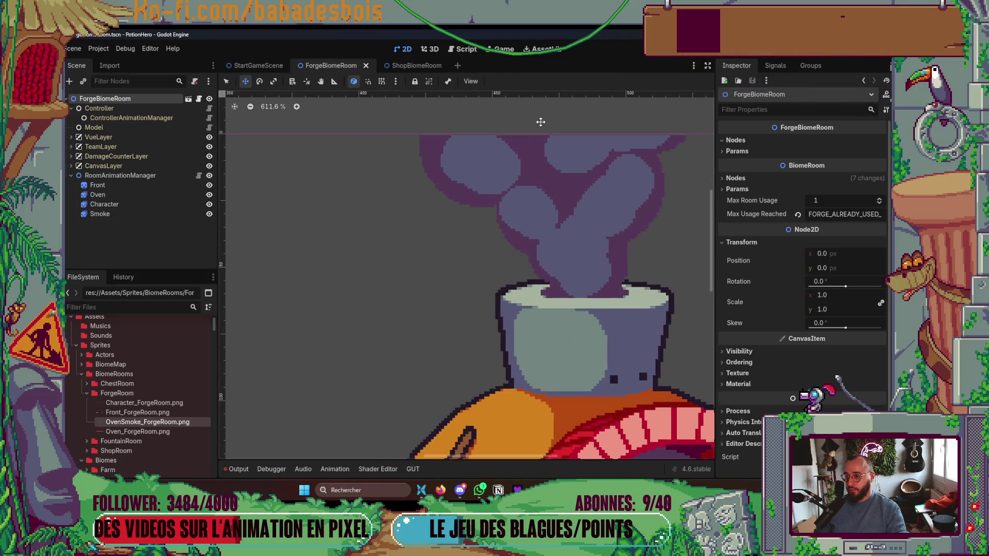
Set RoomAnimationManager's position y to -0.5 and save again.
{"action": "left_click", "coordinate": [129, 175]}
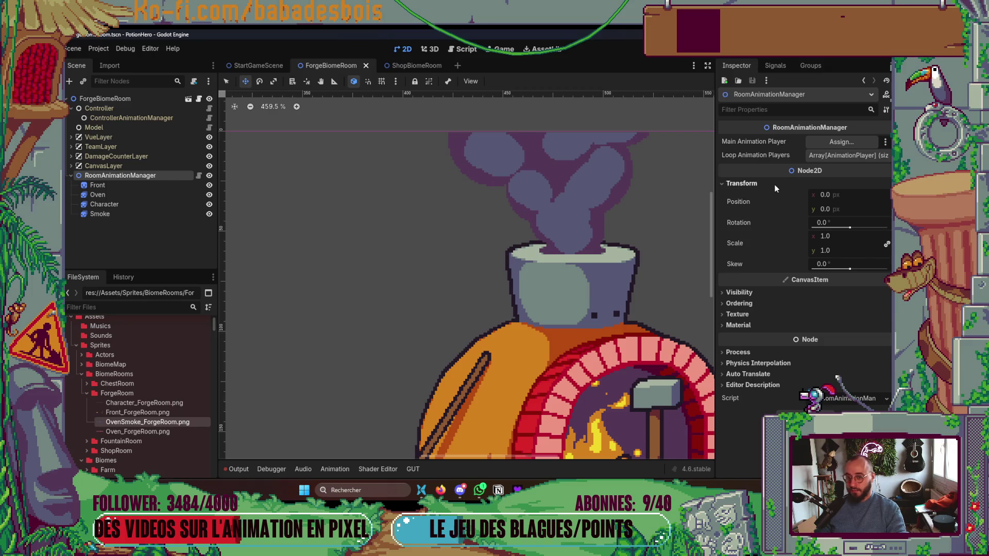
{"action": "left_click", "coordinate": [839, 210]}
{"action": "type", "text": "-0.5"}
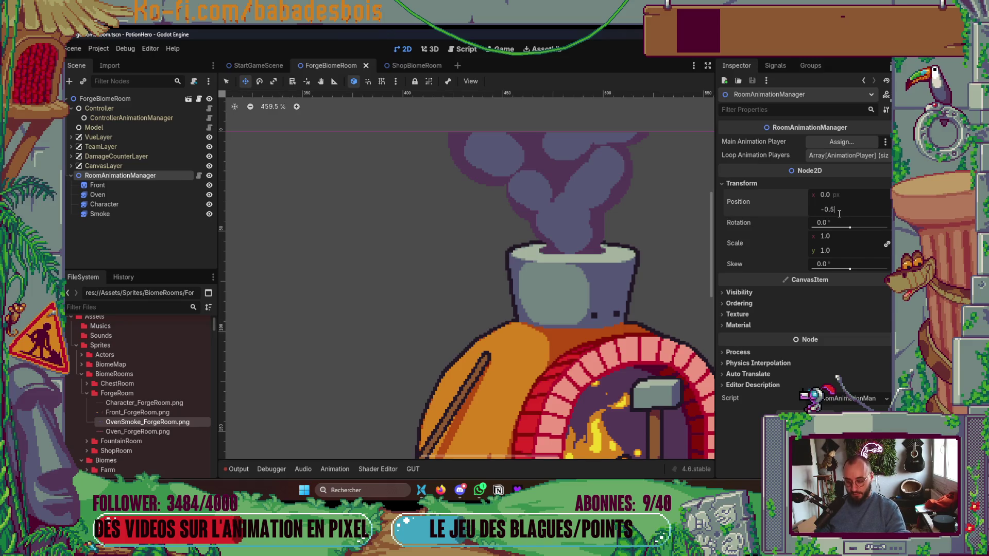
{"action": "key", "text": "Return"}
{"action": "scroll", "coordinate": [540, 133], "scroll_direction": "down", "scroll_amount": 5}
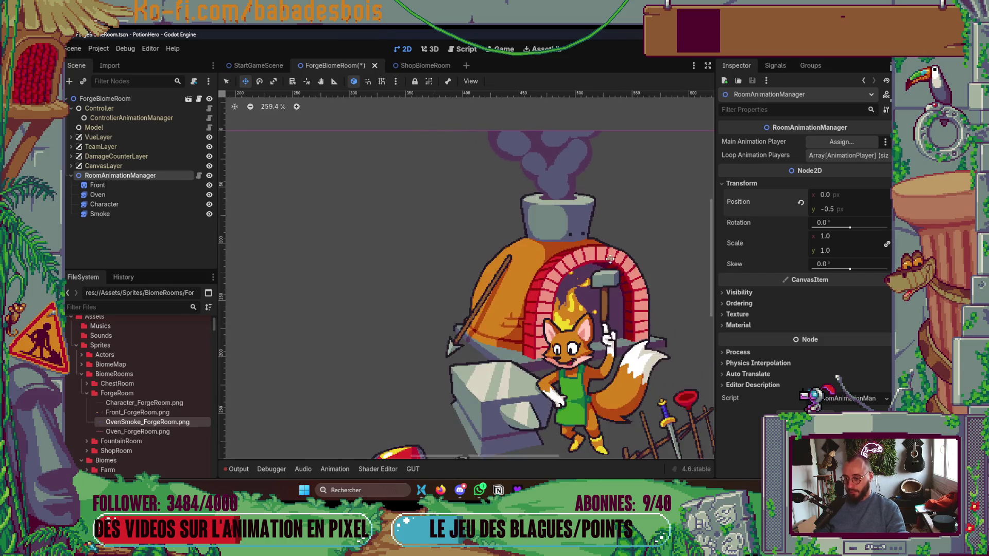
{"action": "scroll", "coordinate": [620, 232], "scroll_direction": "down", "scroll_amount": 3}
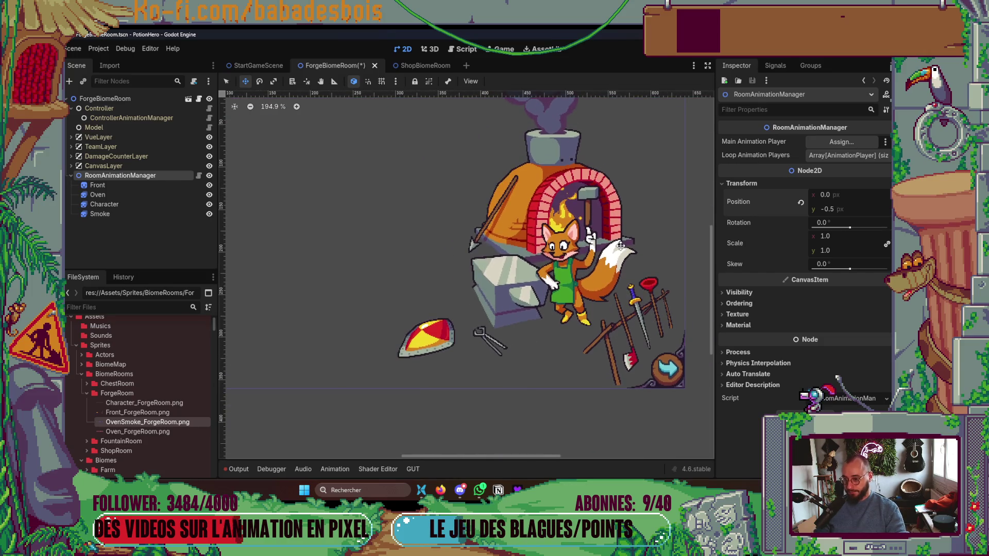
{"action": "key", "text": "ctrl+s"}
{"action": "scroll", "coordinate": [417, 298], "scroll_direction": "down", "scroll_amount": 1}
Set the Oven flame animation to 12 FPS, preview it, and save the scene.
{"action": "left_click", "coordinate": [118, 186]}
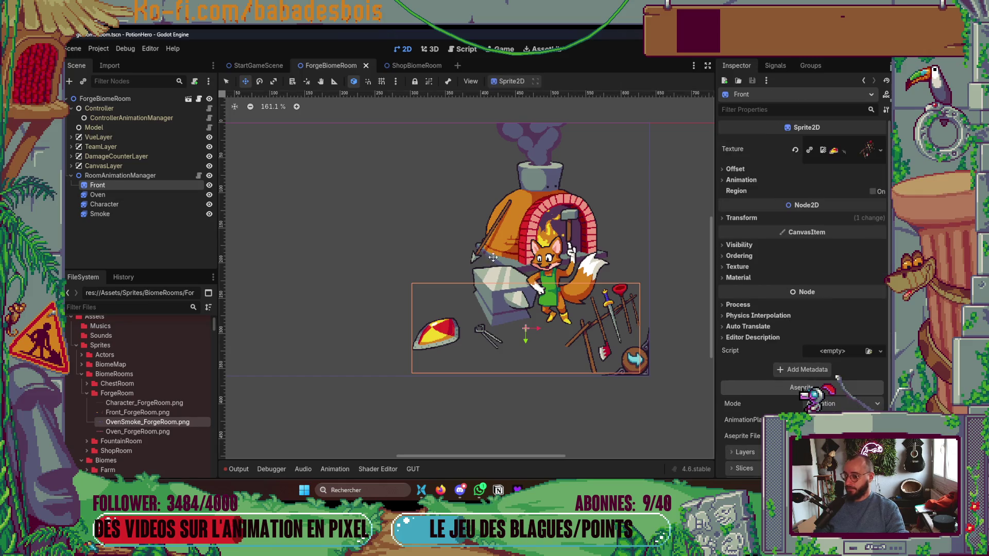
{"action": "scroll", "coordinate": [539, 237], "scroll_direction": "down", "scroll_amount": 1}
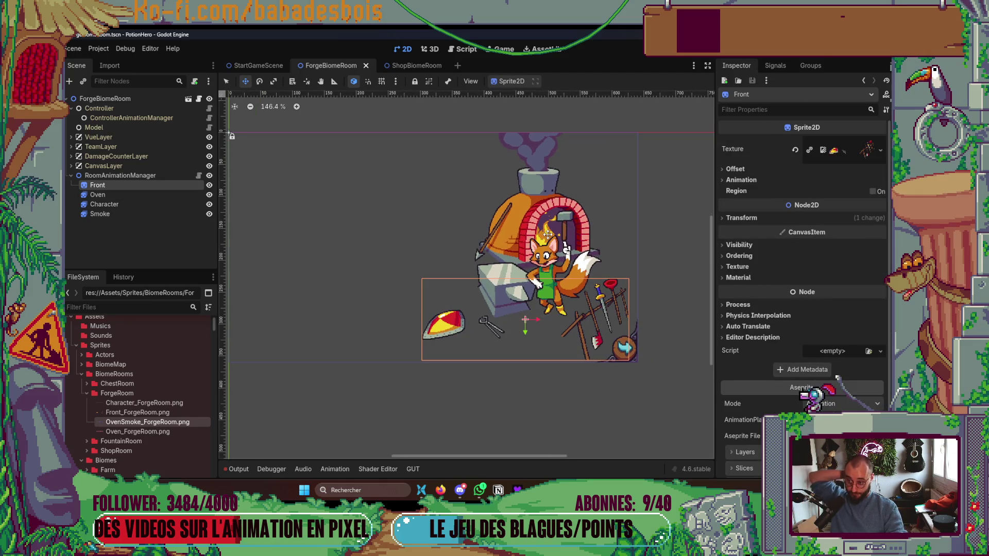
{"action": "left_click", "coordinate": [132, 196]}
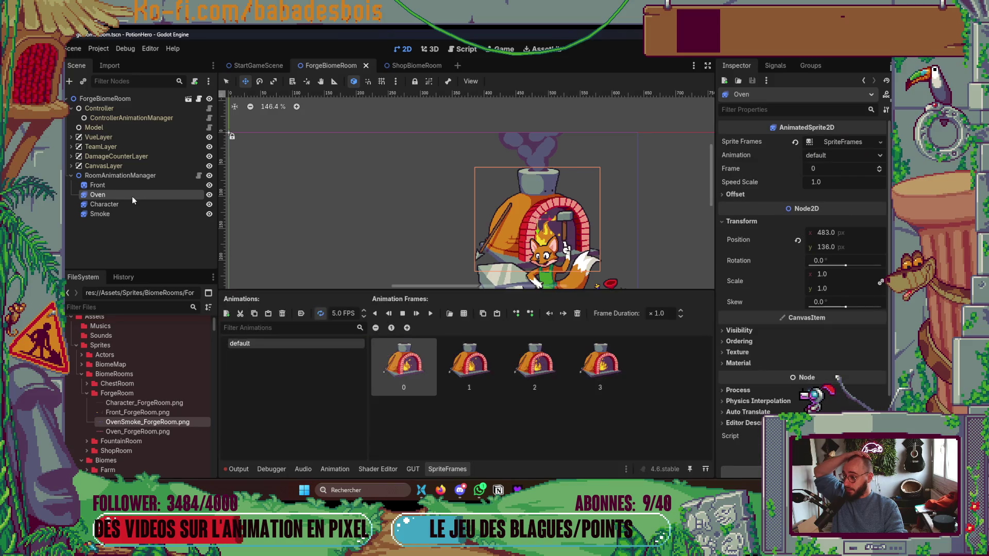
{"action": "left_click", "coordinate": [338, 313]}
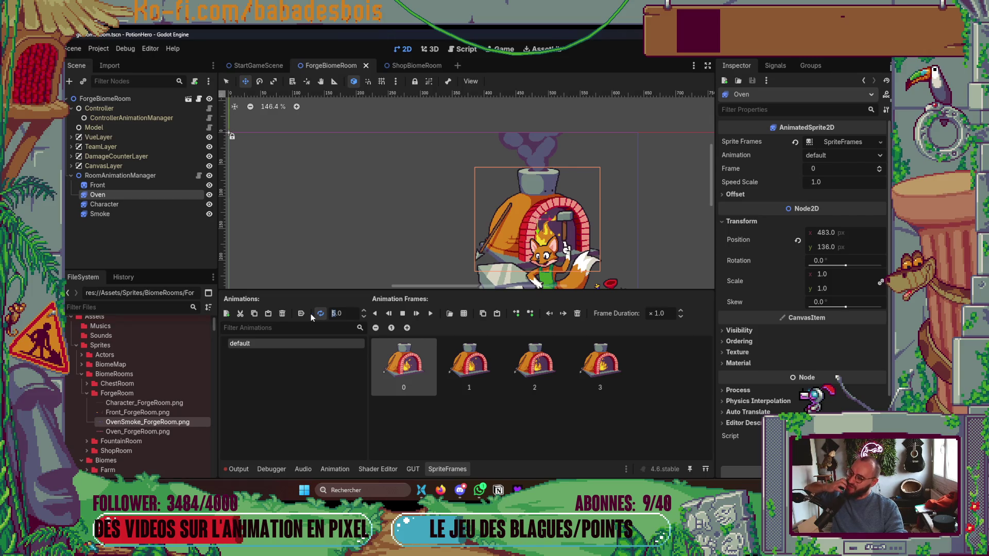
{"action": "type", "text": "12"}
{"action": "key", "text": "Return"}
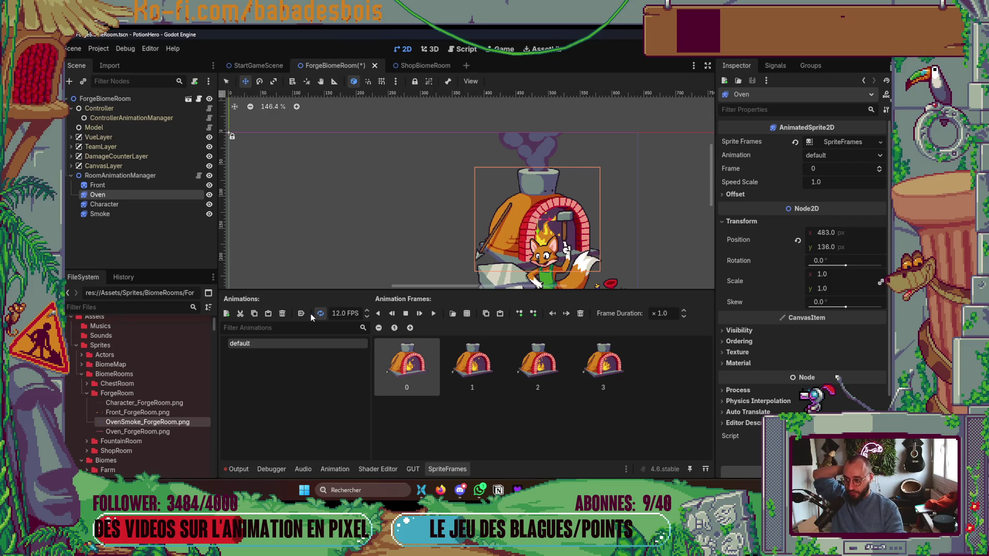
{"action": "left_click", "coordinate": [434, 314]}
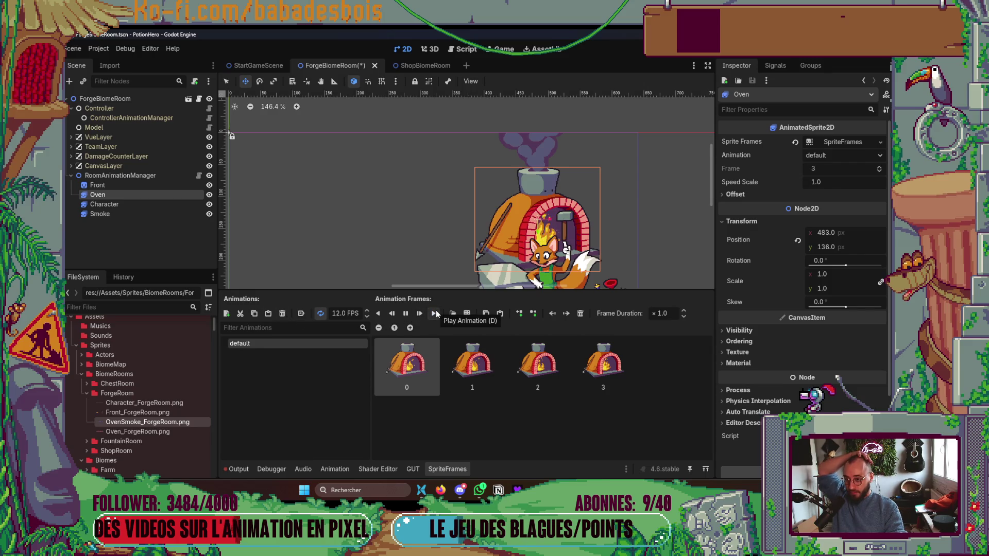
{"action": "left_click", "coordinate": [405, 314]}
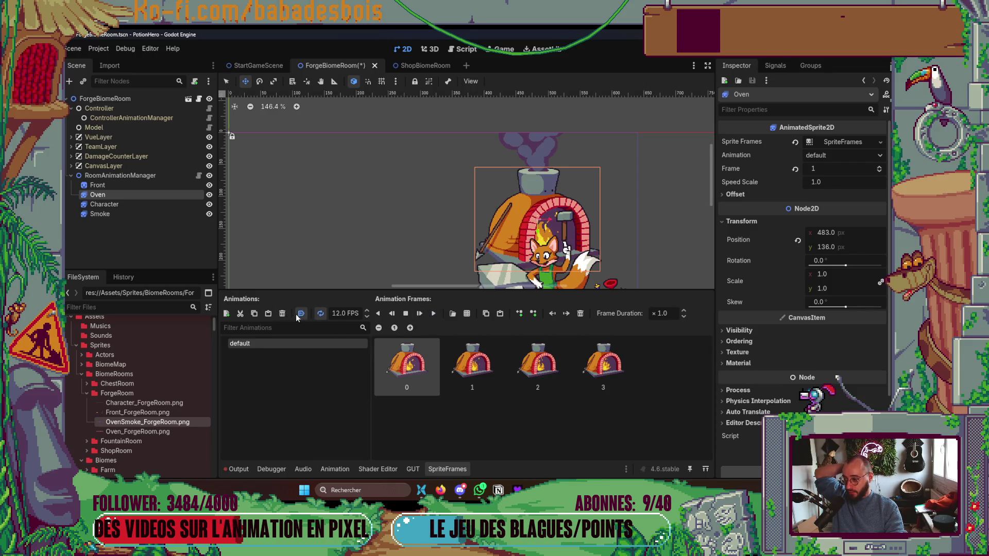
{"action": "scroll", "coordinate": [830, 170], "scroll_direction": "down", "scroll_amount": 1}
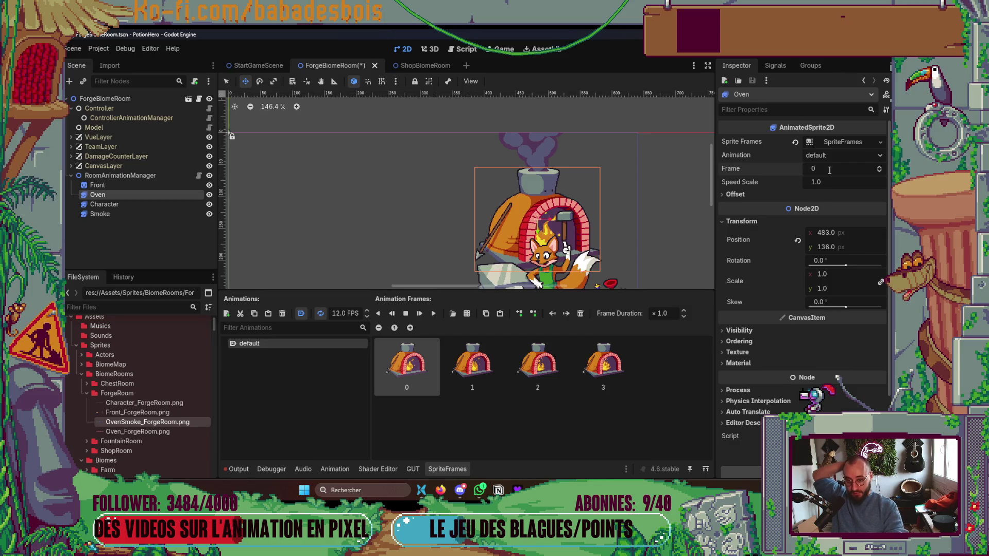
{"action": "scroll", "coordinate": [518, 231], "scroll_direction": "down", "scroll_amount": 2}
{"action": "key", "text": "ctrl+s"}
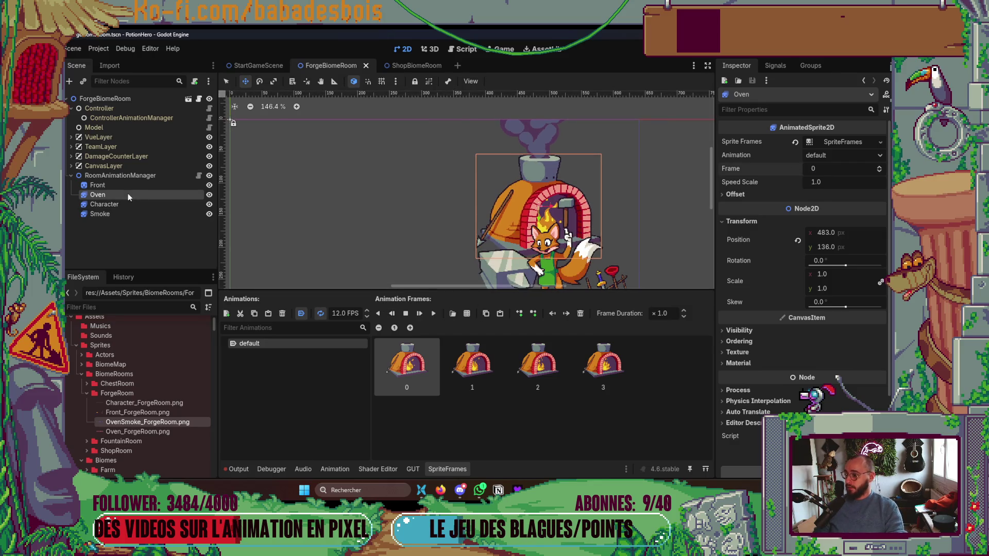
Set the Smoke animation to 8 FPS, preview it, and save the scene.
{"action": "left_click", "coordinate": [111, 216]}
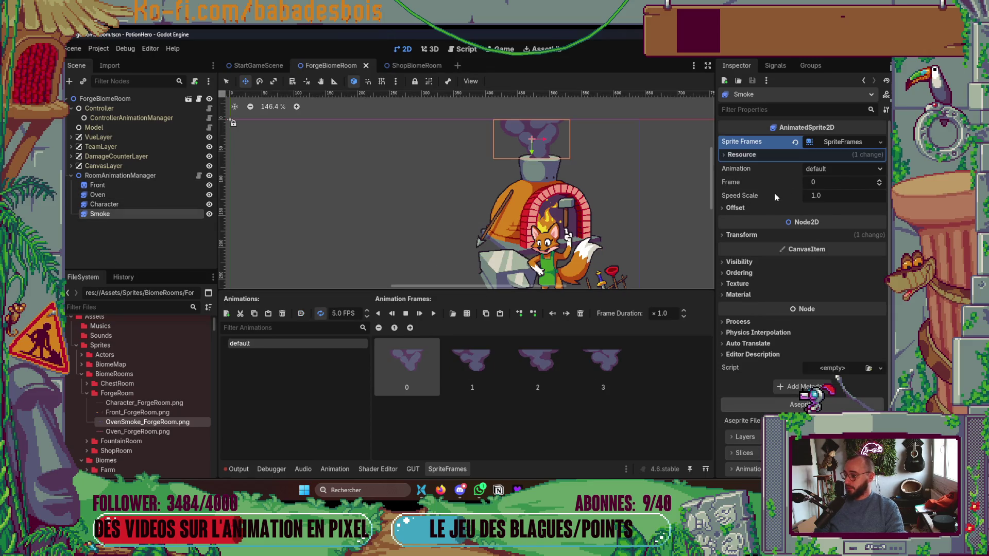
{"action": "scroll", "coordinate": [569, 215], "scroll_direction": "down", "scroll_amount": 2}
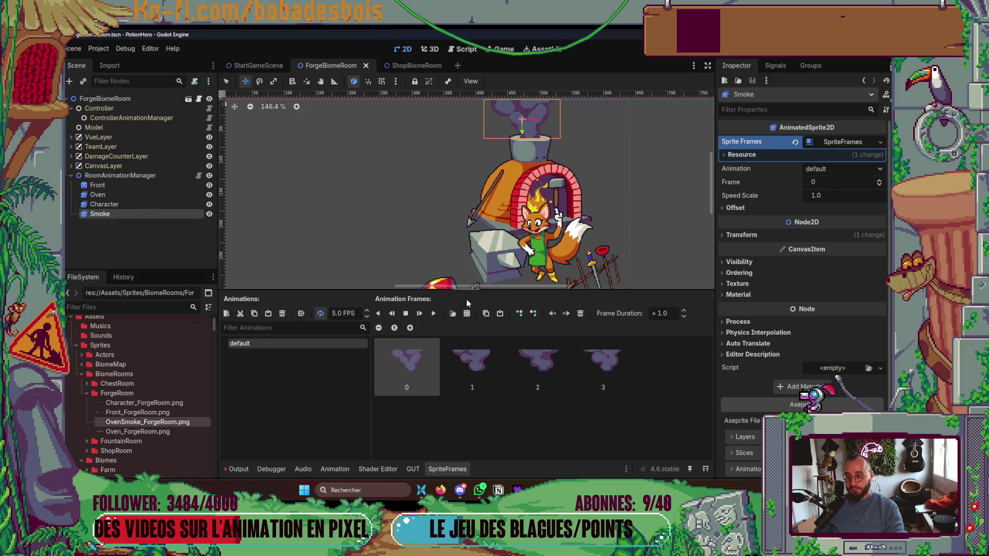
{"action": "left_click", "coordinate": [337, 314]}
{"action": "type", "text": "8"}
{"action": "key", "text": "Return"}
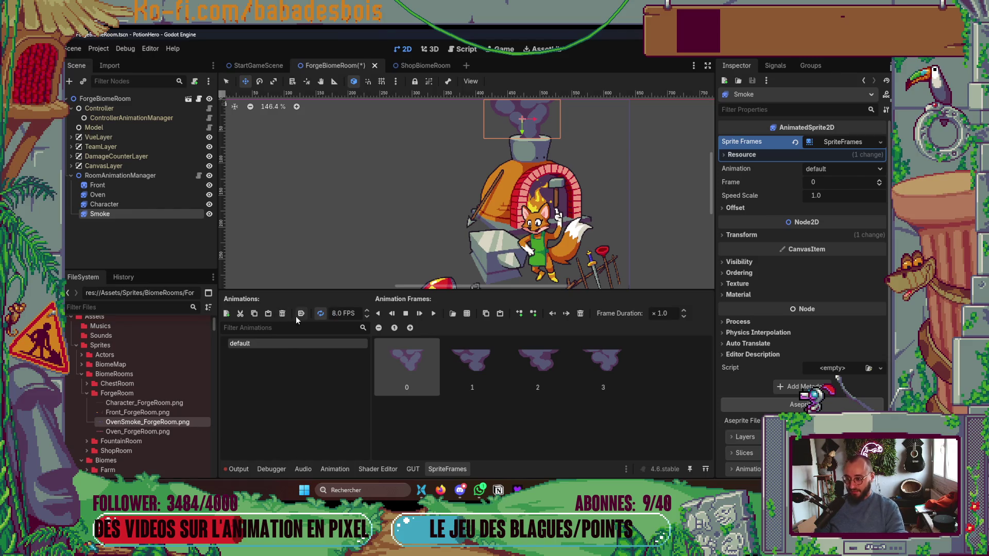
{"action": "left_click", "coordinate": [434, 314]}
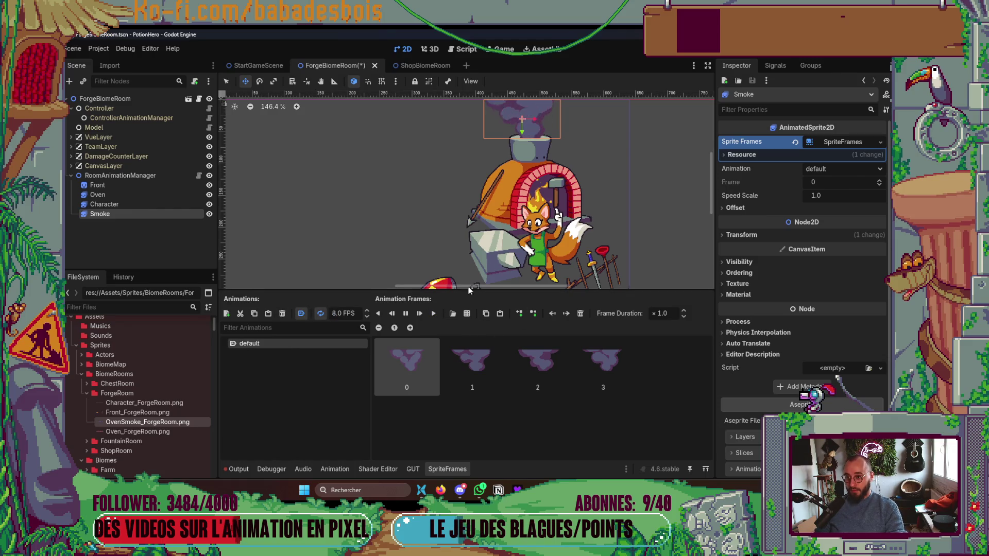
{"action": "scroll", "coordinate": [553, 196], "scroll_direction": "down", "scroll_amount": 2}
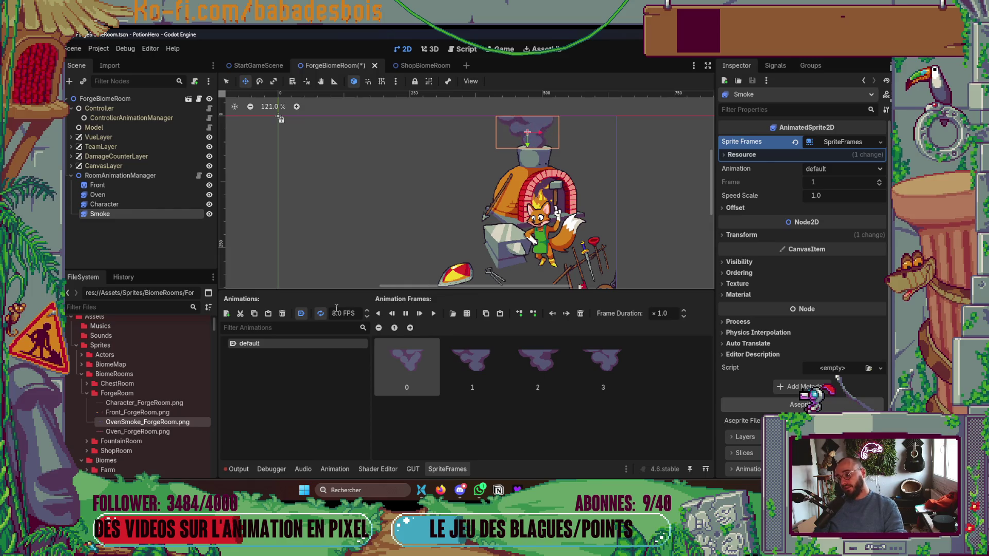
{"action": "left_click", "coordinate": [405, 313]}
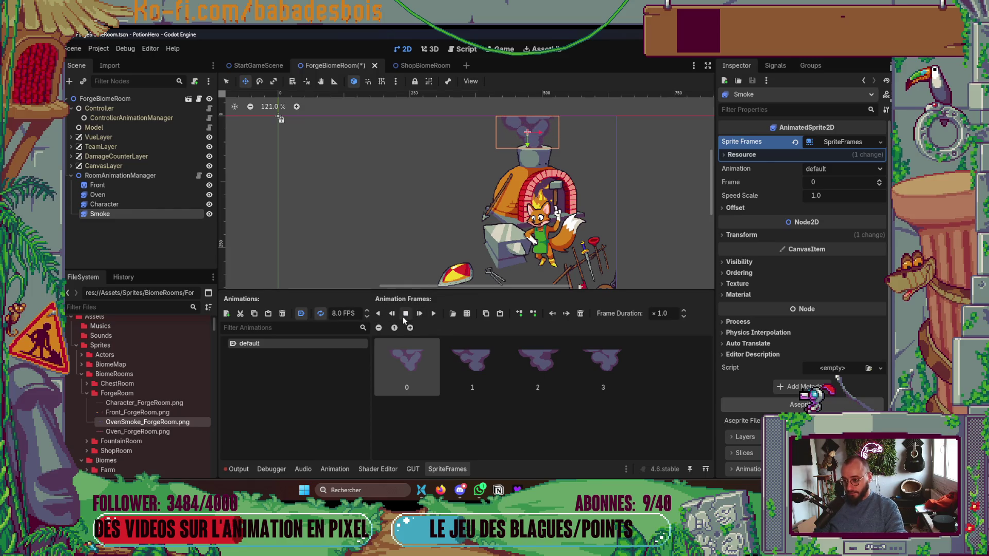
{"action": "key", "text": "ctrl+s"}
{"action": "left_click", "coordinate": [133, 204]}
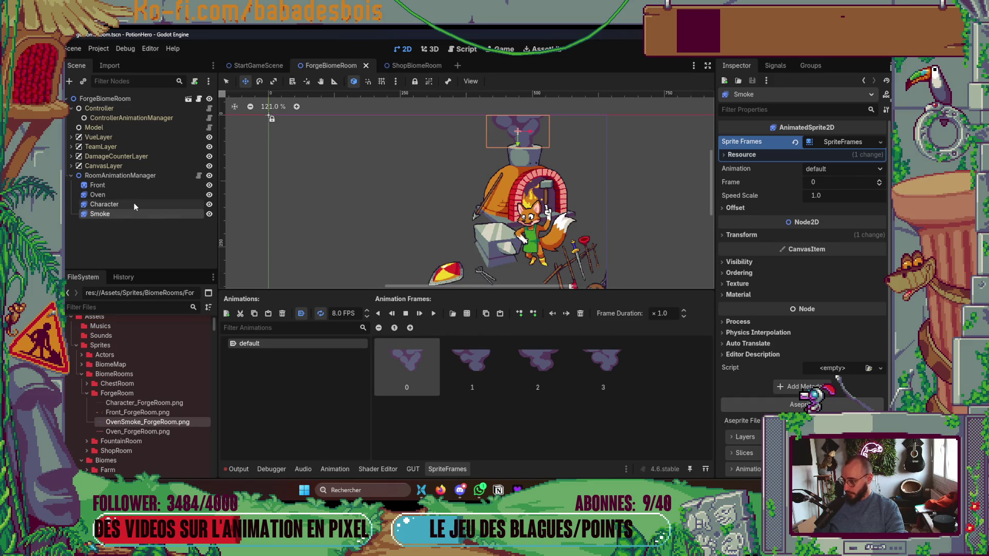
{"action": "scroll", "coordinate": [556, 240], "scroll_direction": "down", "scroll_amount": 1}
Give the Character animation 13 FPS with Autoplay on Load, then save the scene.
{"action": "left_click", "coordinate": [336, 313]}
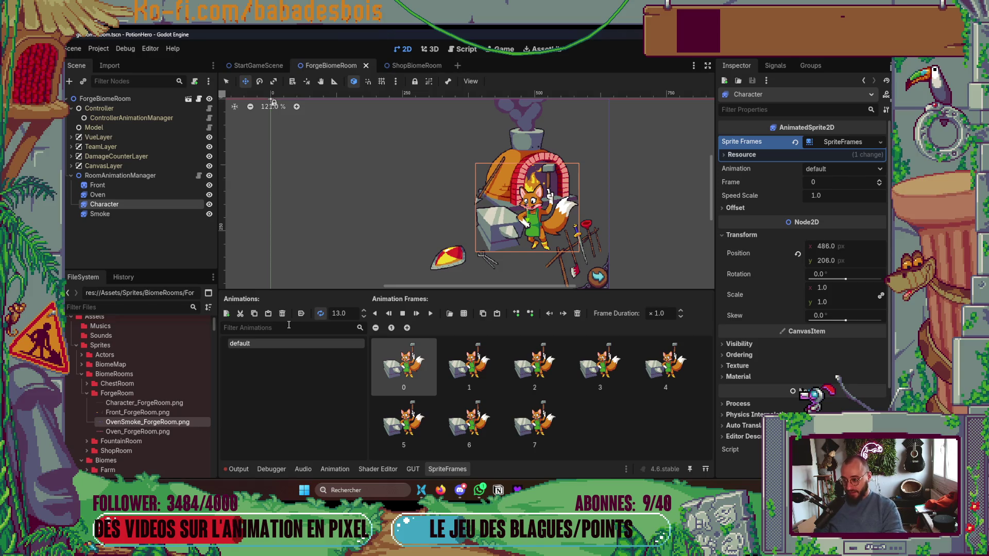
{"action": "key", "text": "Return"}
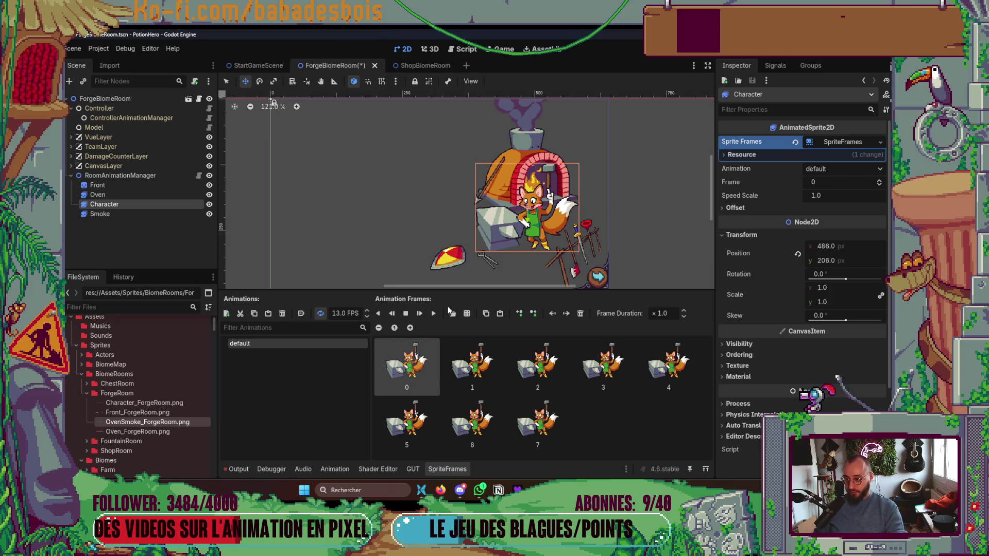
{"action": "left_click", "coordinate": [439, 315]}
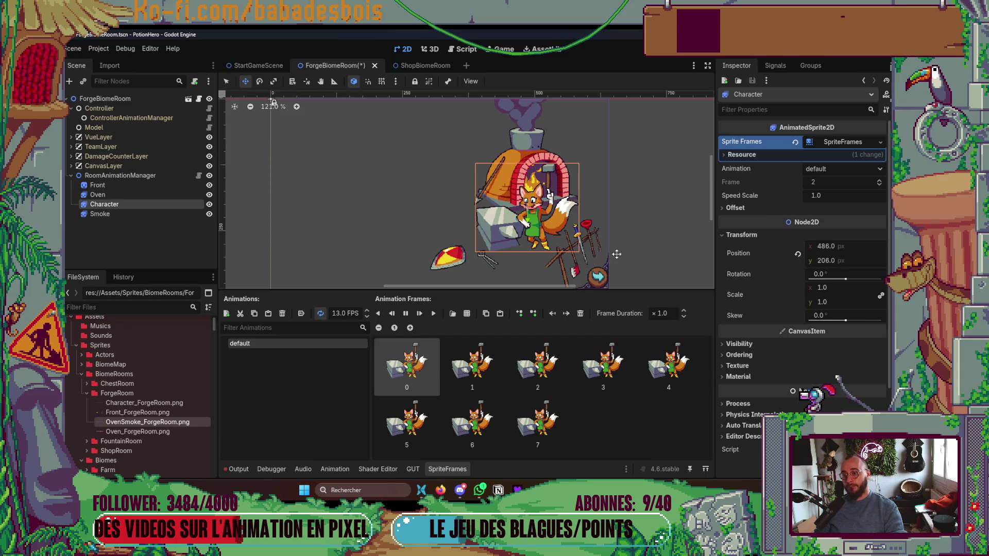
{"action": "left_click", "coordinate": [303, 315]}
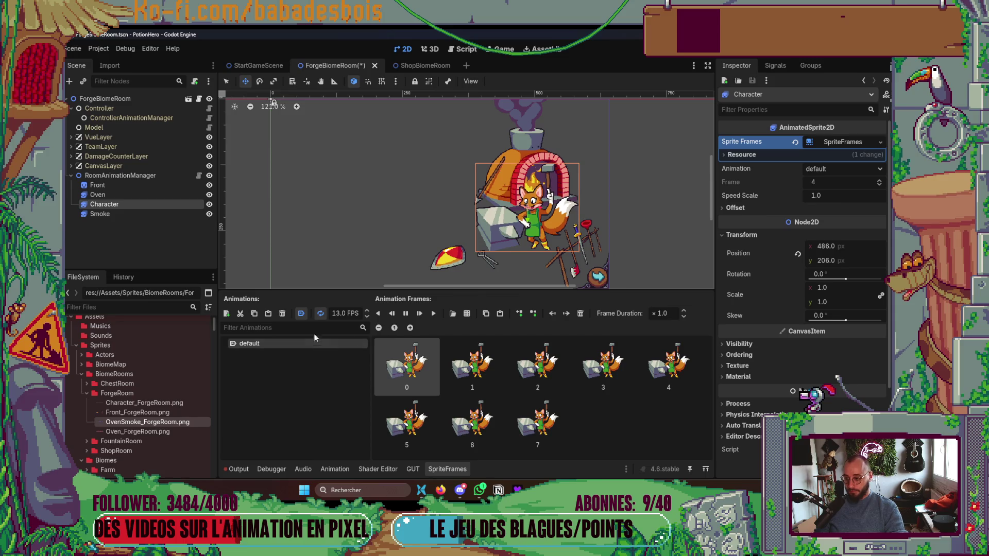
{"action": "key", "text": "s"}
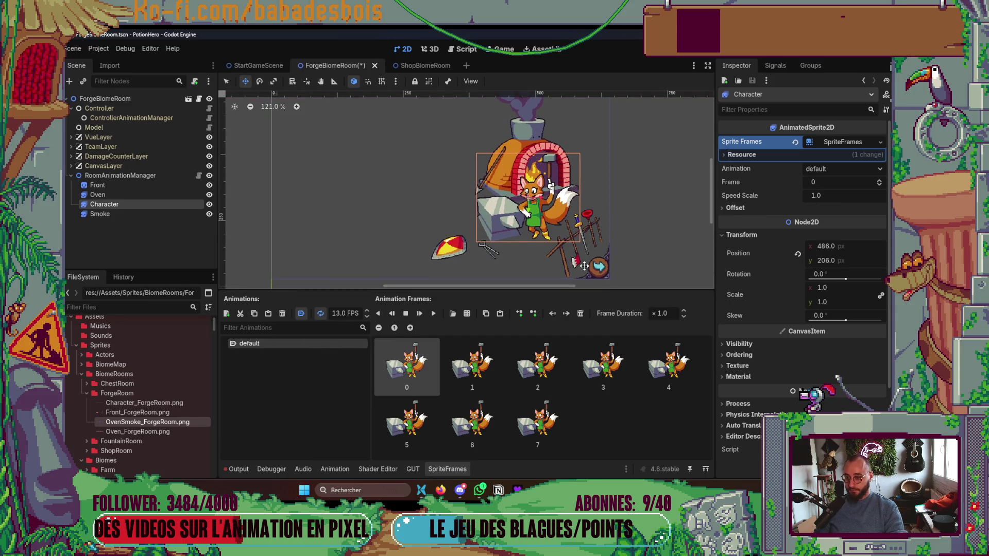
{"action": "key", "text": "ctrl+s"}
{"action": "scroll", "coordinate": [528, 190], "scroll_direction": "down", "scroll_amount": 3}
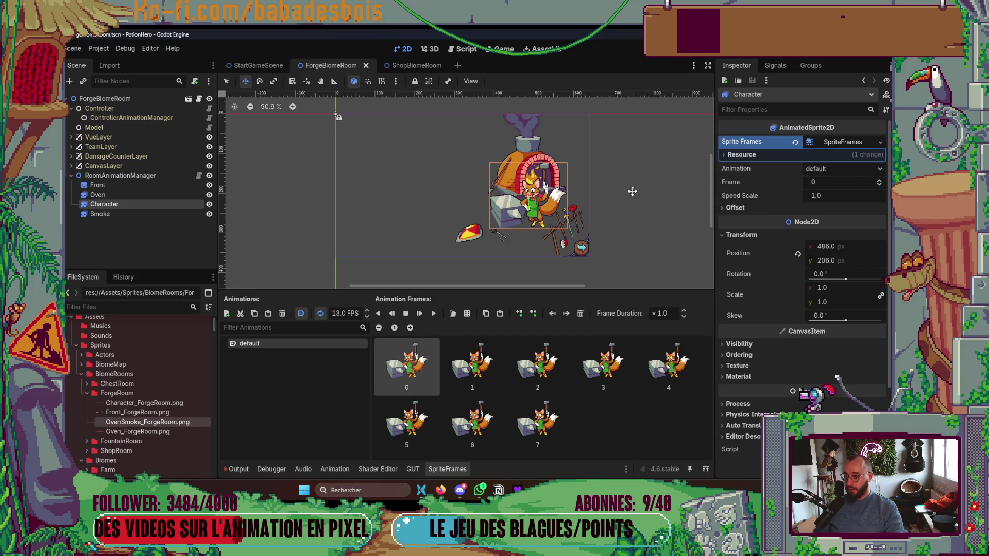
{"action": "left_click", "coordinate": [592, 175]}
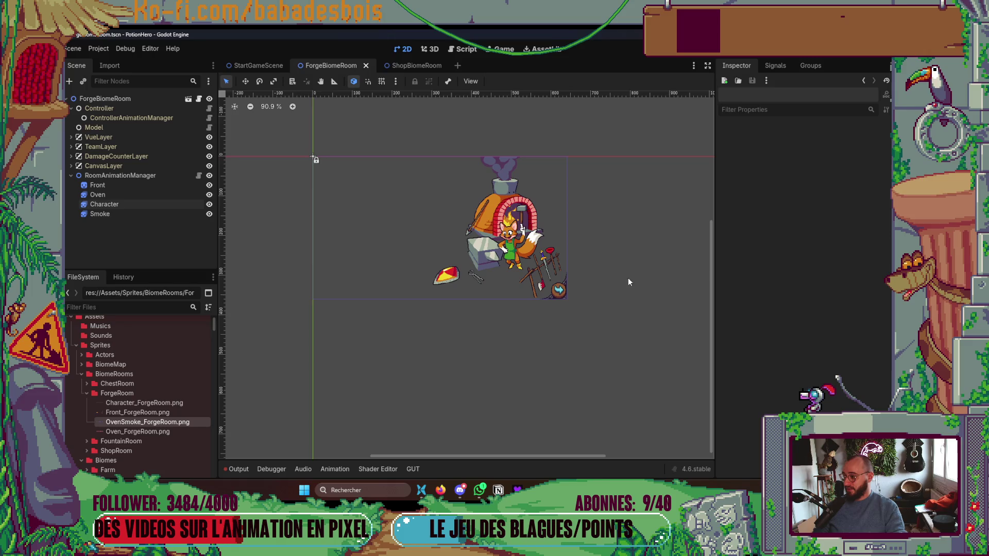
Attach RoomTriggerButton.gd as the Character node's script and save the scene.
{"action": "left_click", "coordinate": [110, 204]}
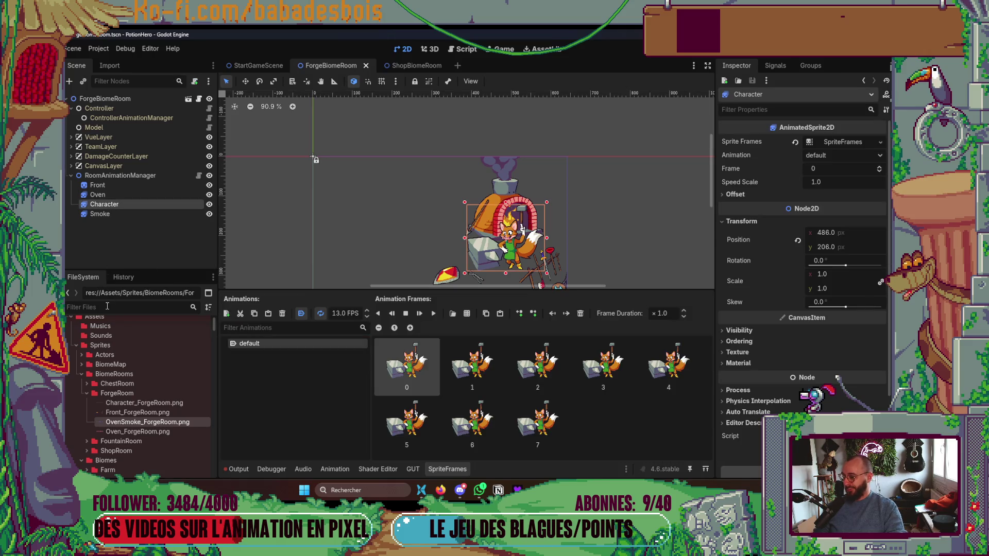
{"action": "type", "text": "Enter"}
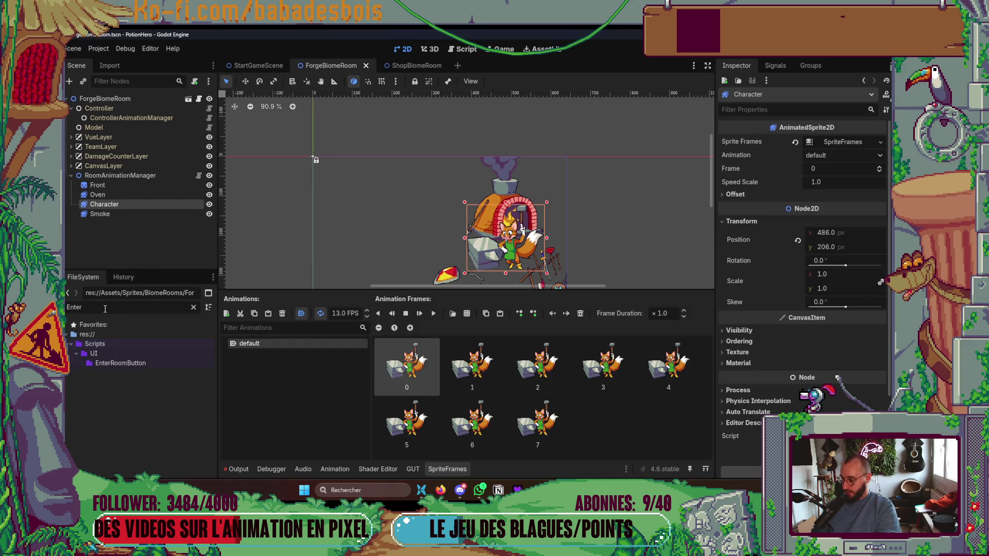
{"action": "left_click", "coordinate": [140, 363]}
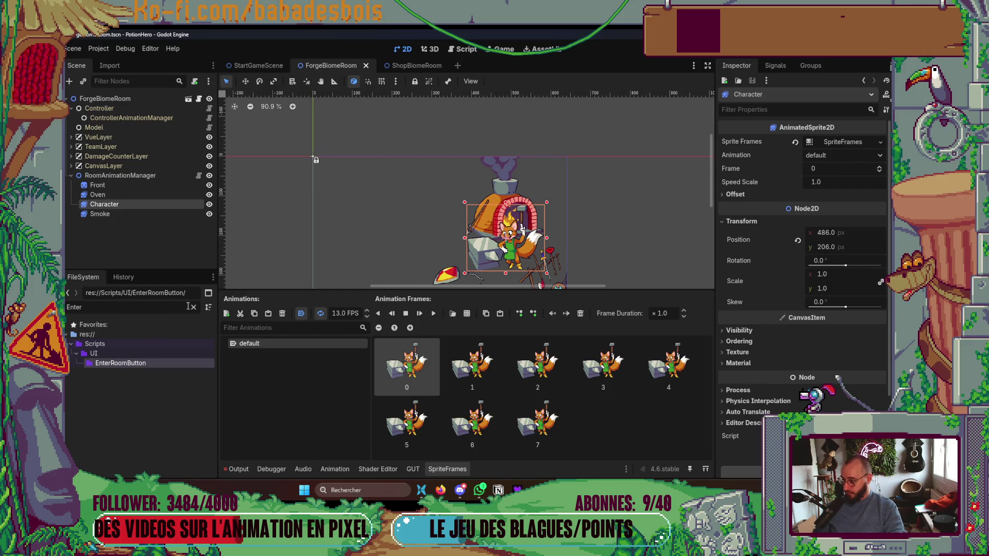
{"action": "left_click", "coordinate": [193, 307]}
{"action": "mouse_move", "coordinate": [133, 440]}
{"action": "left_mouse_down"}
{"action": "mouse_move", "coordinate": [150, 260]}
{"action": "mouse_move", "coordinate": [136, 205]}
{"action": "left_mouse_up"}
{"action": "key", "text": "ctrl+s"}
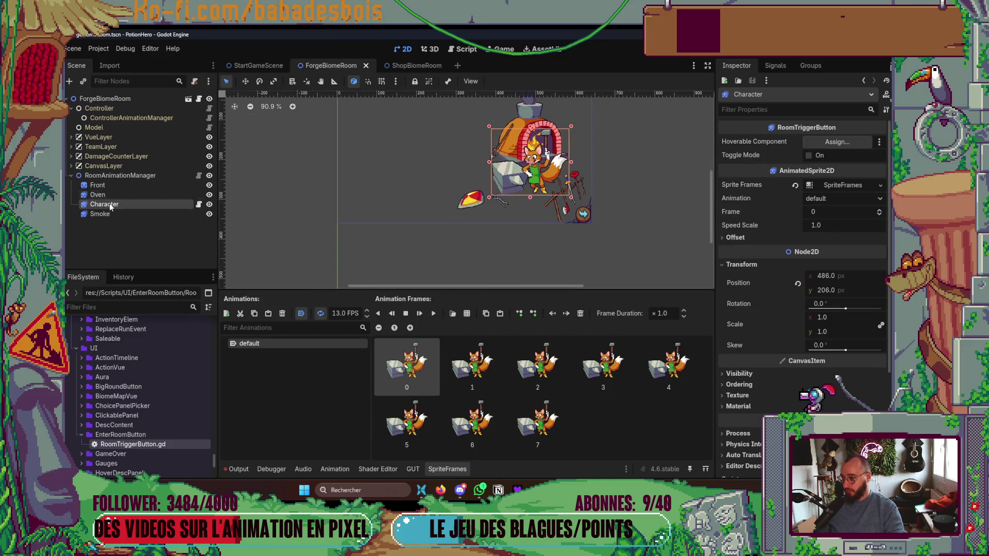
Add a HoverableComponent child under Character.
{"action": "right_click", "coordinate": [113, 201]}
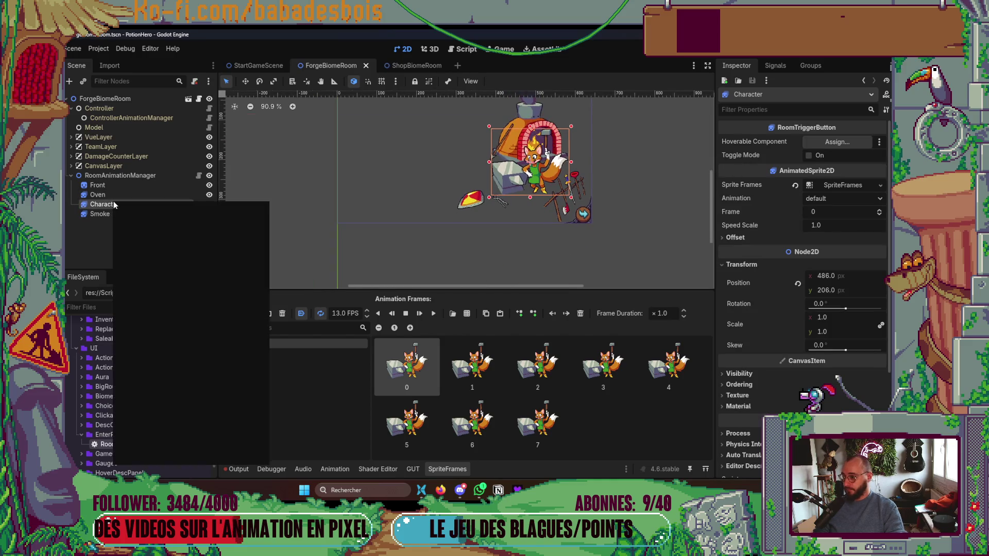
{"action": "left_click", "coordinate": [165, 224]}
{"action": "type", "text": "hoverable"}
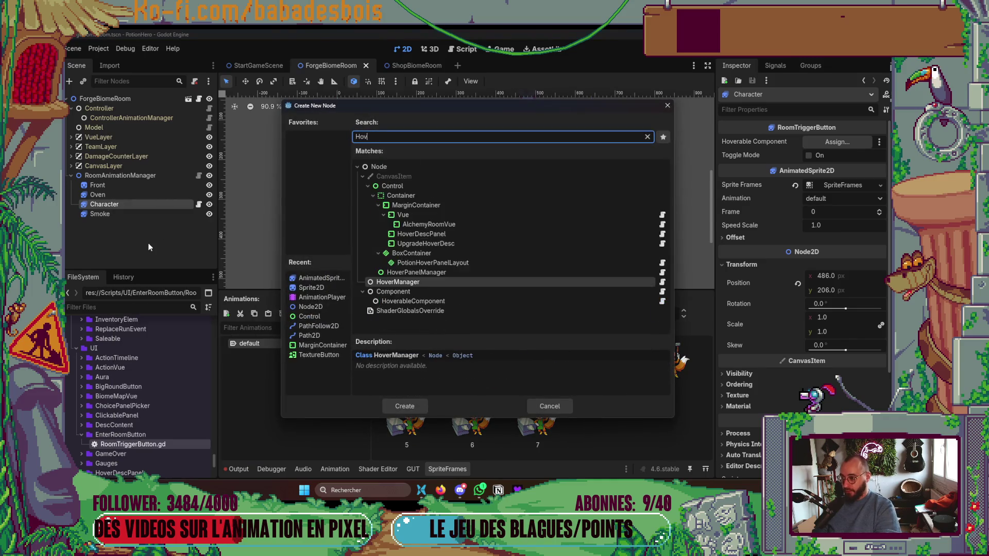
{"action": "key", "text": "Return"}
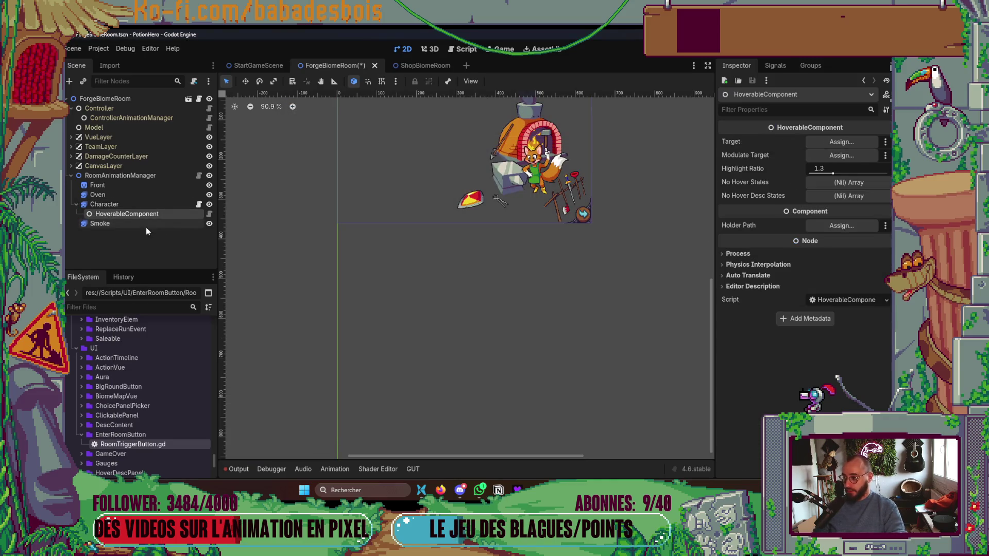
{"action": "left_click", "coordinate": [128, 205]}
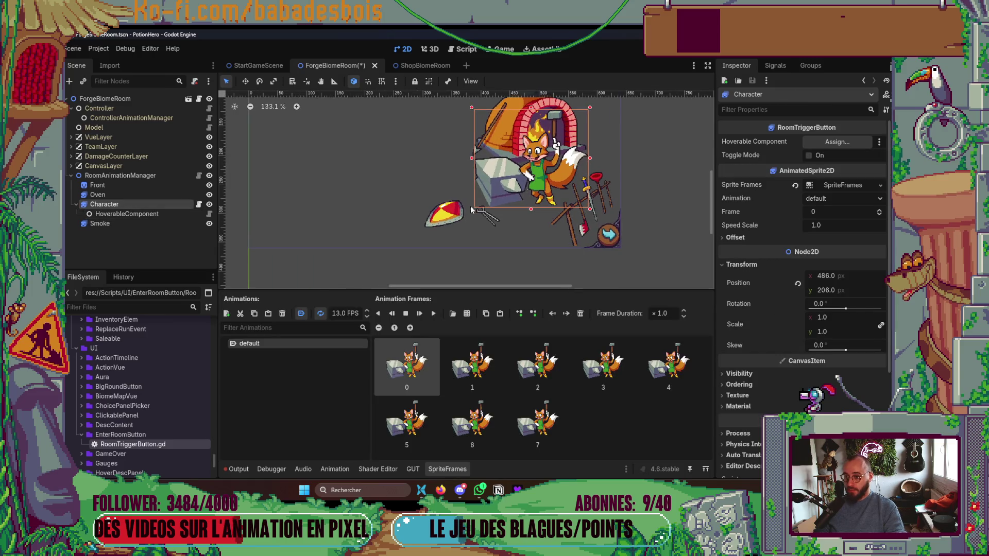
Add a Control child to Character sized over the fox and anvil.
{"action": "right_click", "coordinate": [125, 207]}
{"action": "left_click", "coordinate": [196, 231]}
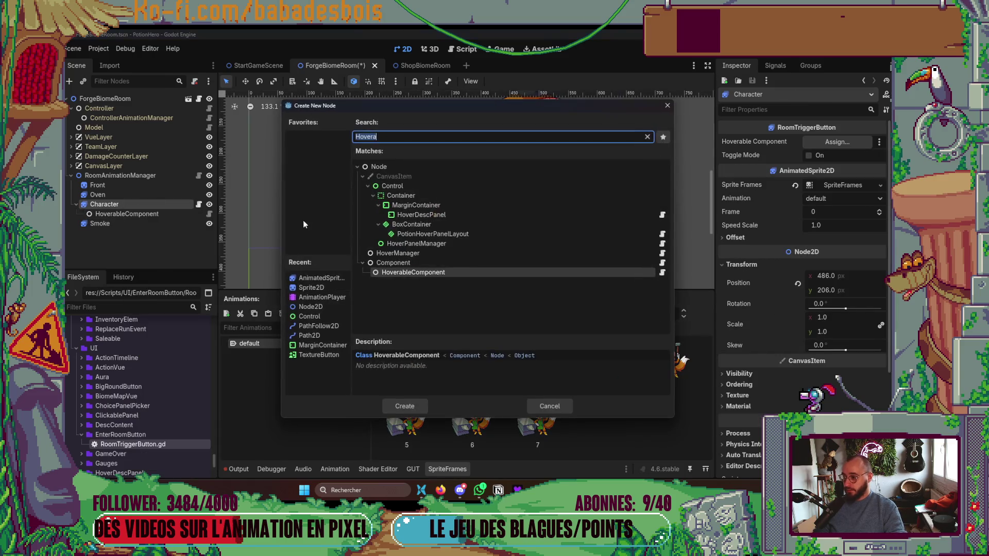
{"action": "double_click", "coordinate": [399, 186]}
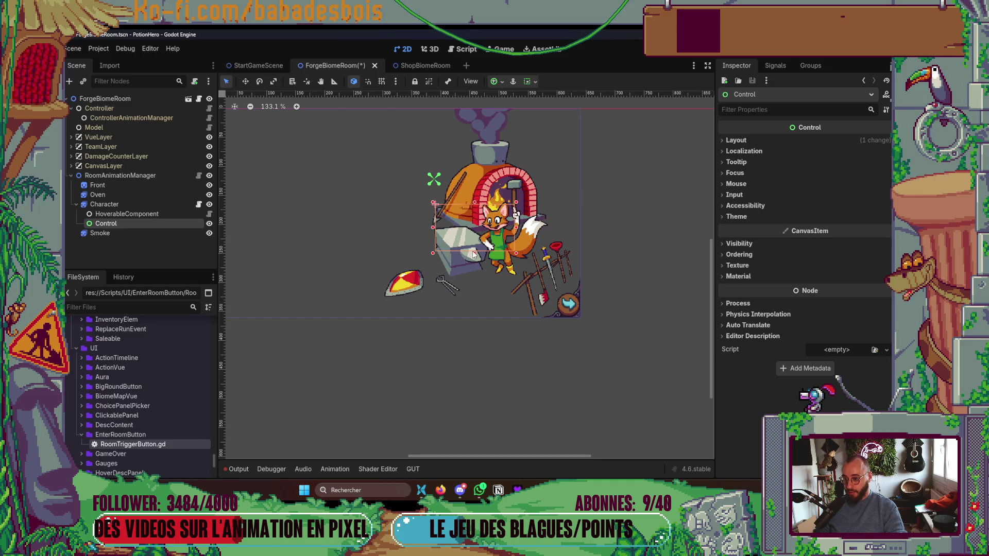
{"action": "left_click_drag", "start_coordinate": [474, 253], "coordinate": [474, 268]}
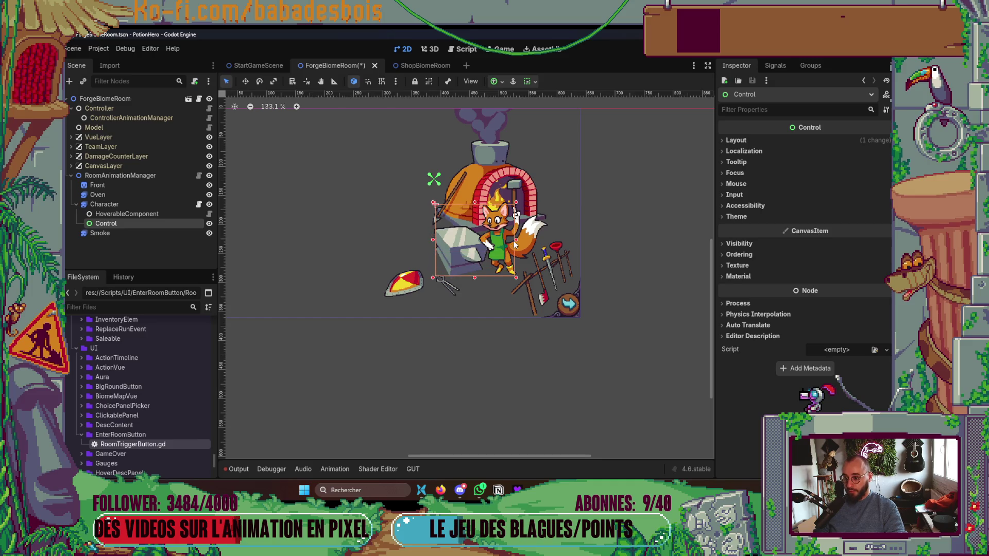
{"action": "left_click_drag", "start_coordinate": [516, 240], "coordinate": [539, 241]}
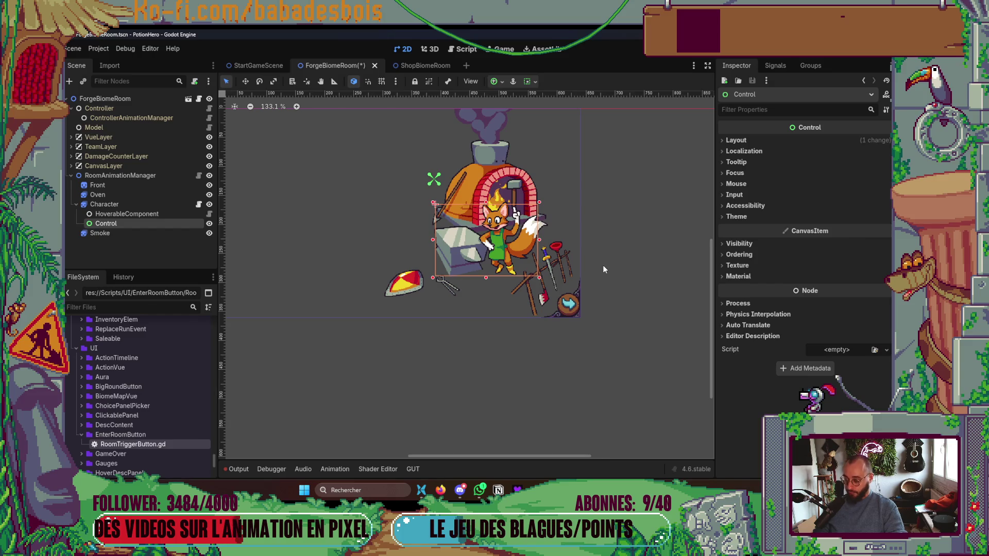
{"action": "scroll", "coordinate": [522, 241], "scroll_direction": "up", "scroll_amount": 2}
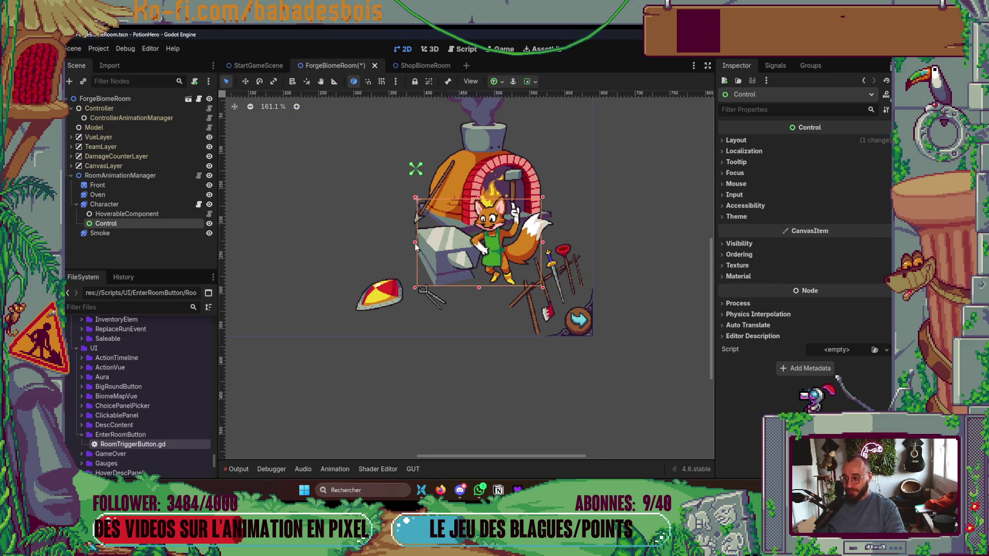
{"action": "left_click_drag", "start_coordinate": [415, 244], "coordinate": [419, 243]}
{"action": "scroll", "coordinate": [635, 243], "scroll_direction": "down", "scroll_amount": 3}
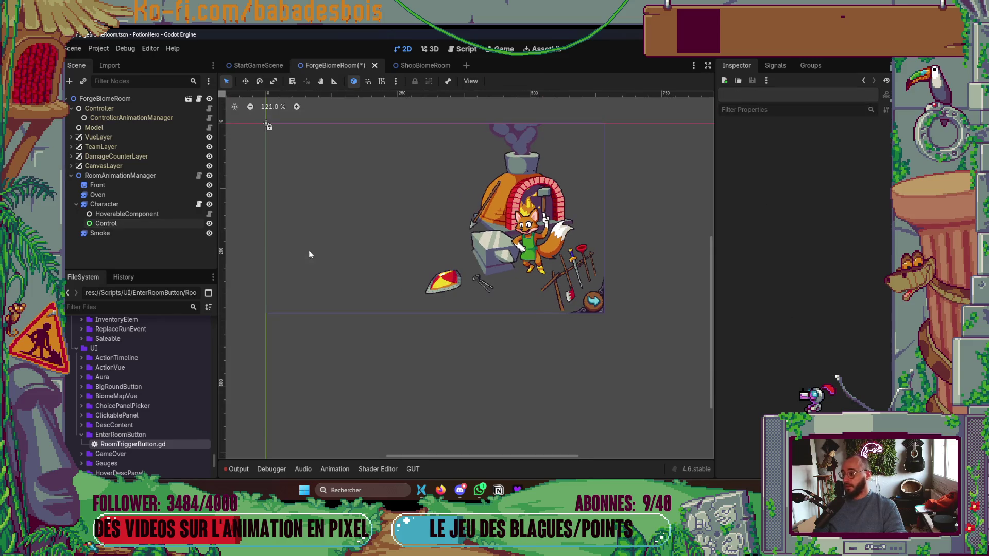
Save, rename the Control node to ClickableZone, and lock it.
{"action": "key", "text": "ctrl+s"}
{"action": "left_click", "coordinate": [121, 215]}
{"action": "double_click", "coordinate": [123, 223]}
{"action": "type", "text": "ClickableZone"}
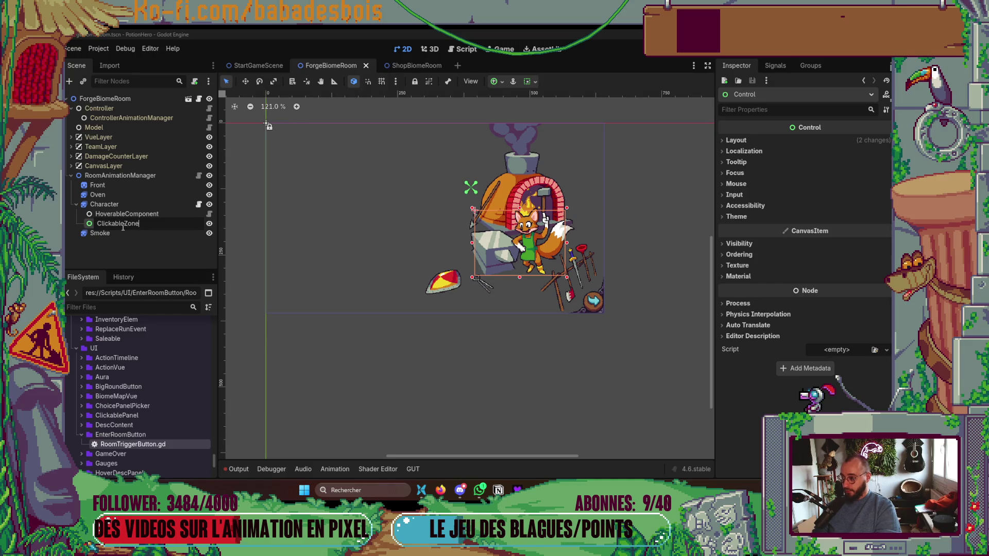
{"action": "key", "text": "Return"}
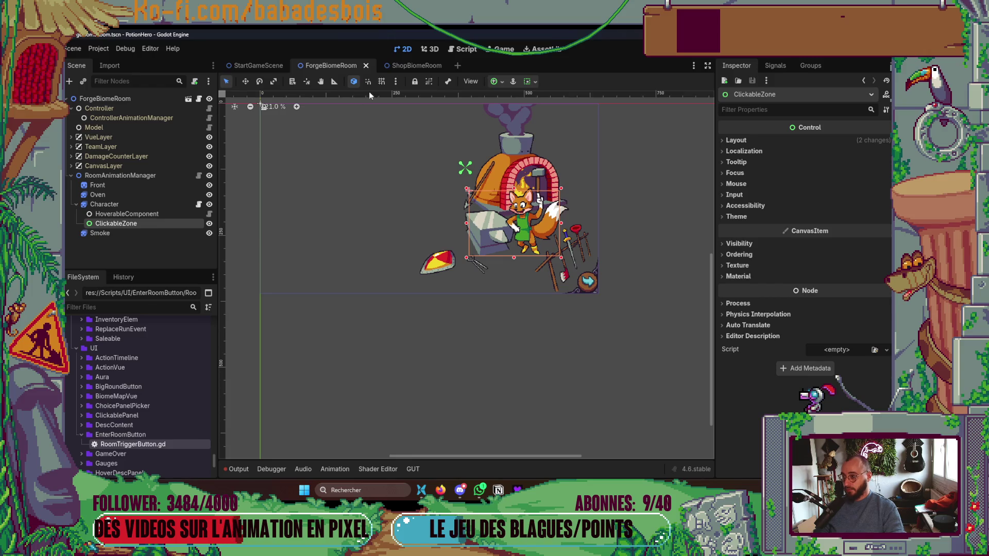
{"action": "left_click", "coordinate": [415, 82]}
{"action": "scroll", "coordinate": [546, 279], "scroll_direction": "up", "scroll_amount": 3}
Select HoverableComponent and set its Assign Target to ClickableZone.
{"action": "left_click", "coordinate": [127, 214]}
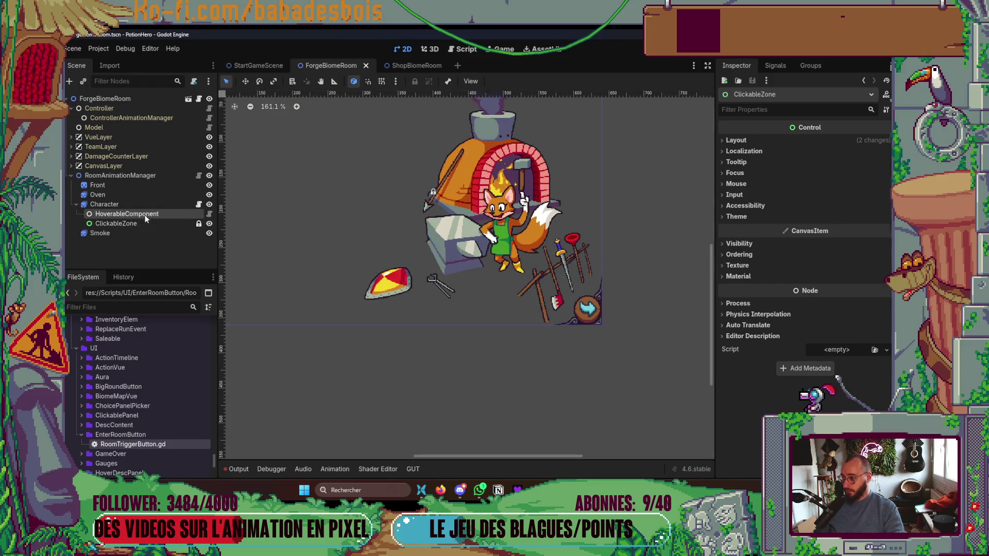
{"action": "left_click", "coordinate": [851, 141]}
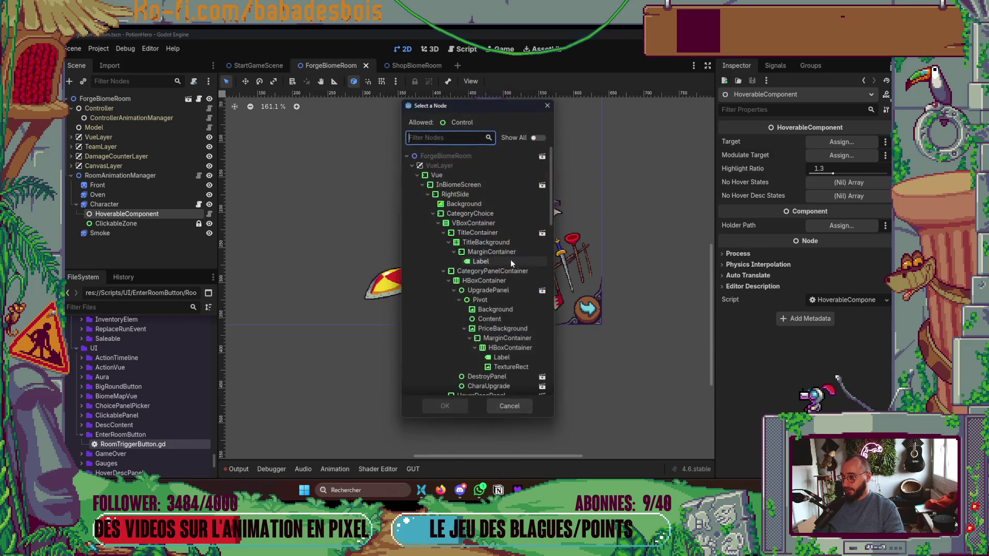
{"action": "scroll", "coordinate": [528, 311], "scroll_direction": "down", "scroll_amount": 10}
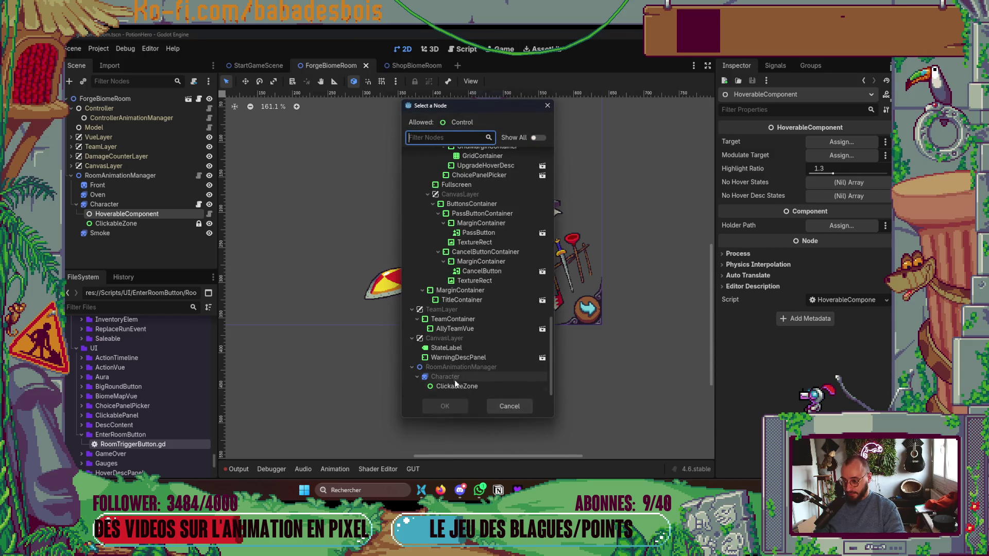
{"action": "left_click", "coordinate": [458, 378]}
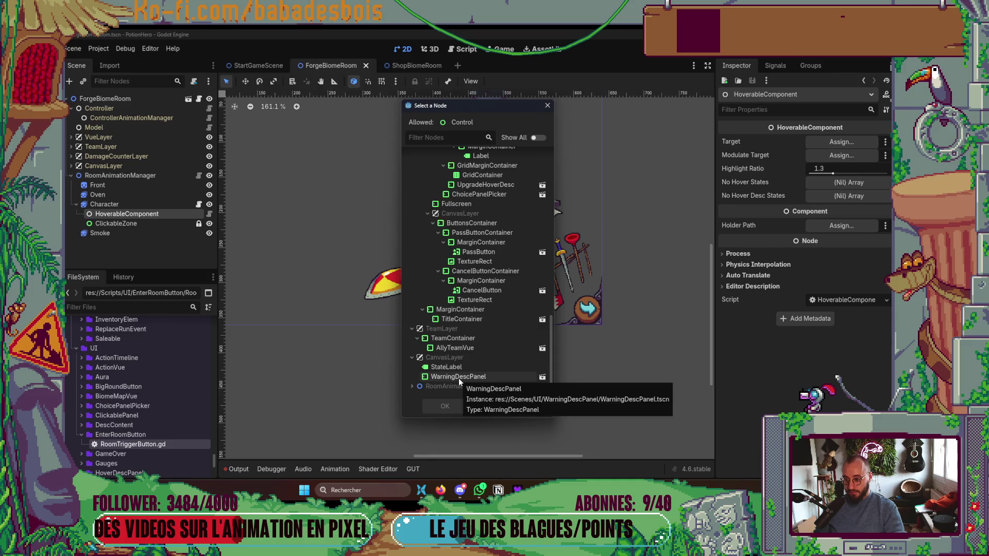
{"action": "left_click", "coordinate": [452, 385]}
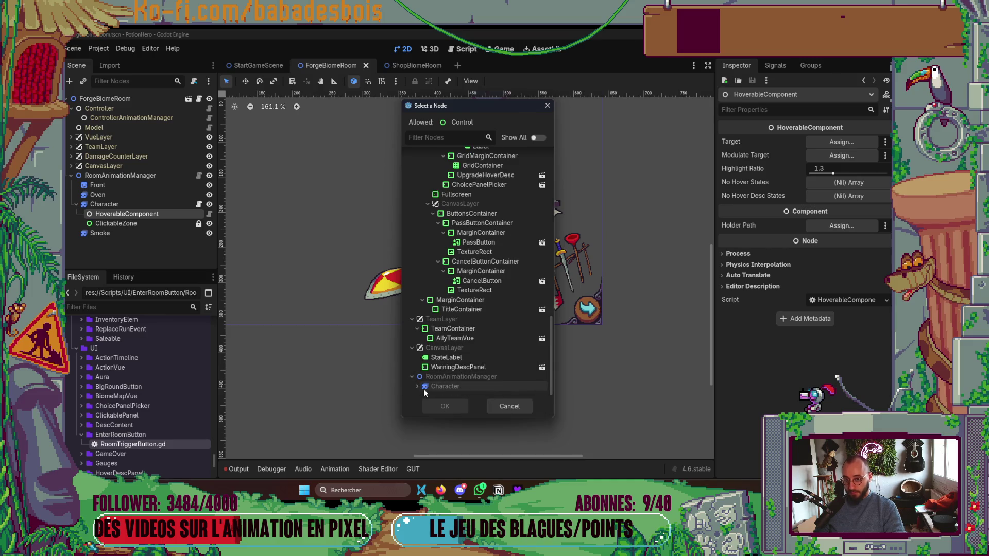
{"action": "scroll", "coordinate": [443, 389], "scroll_direction": "down", "scroll_amount": 1}
{"action": "double_click", "coordinate": [466, 387]}
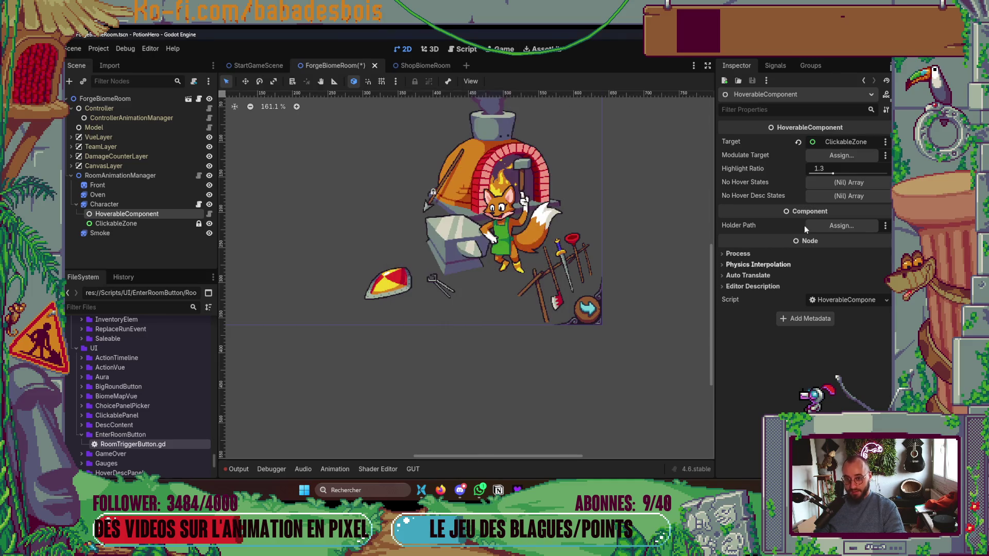
Set Modulate Target to Character and Highlight Ratio to 1.15, then save the scene.
{"action": "left_click", "coordinate": [842, 155]}
{"action": "scroll", "coordinate": [537, 325], "scroll_direction": "down", "scroll_amount": 10}
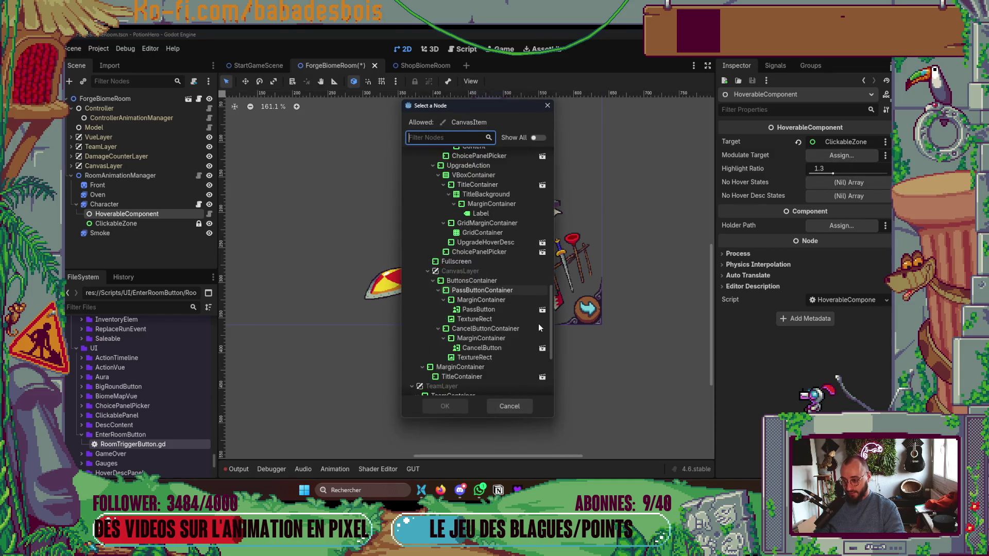
{"action": "double_click", "coordinate": [457, 366]}
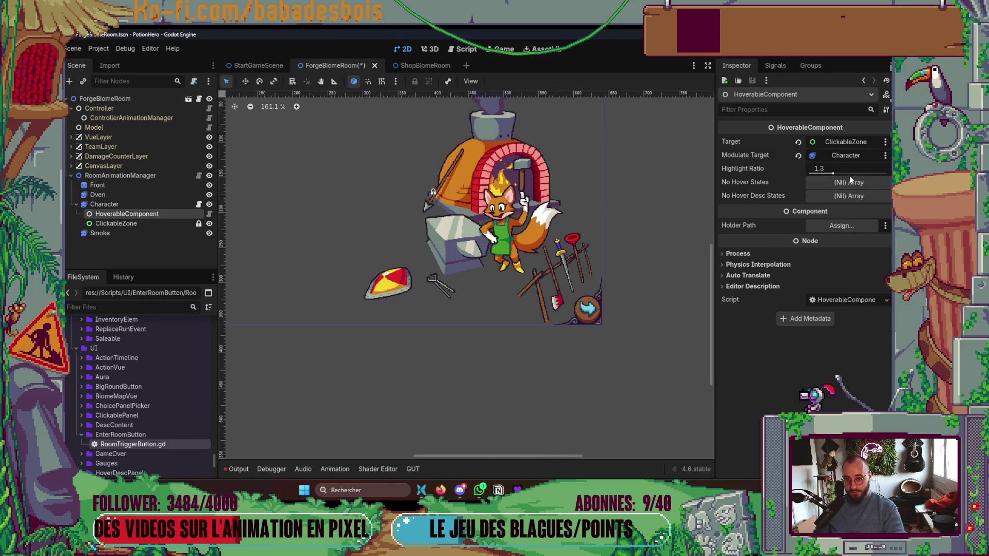
{"action": "left_click", "coordinate": [831, 168]}
{"action": "type", "text": "1.15"}
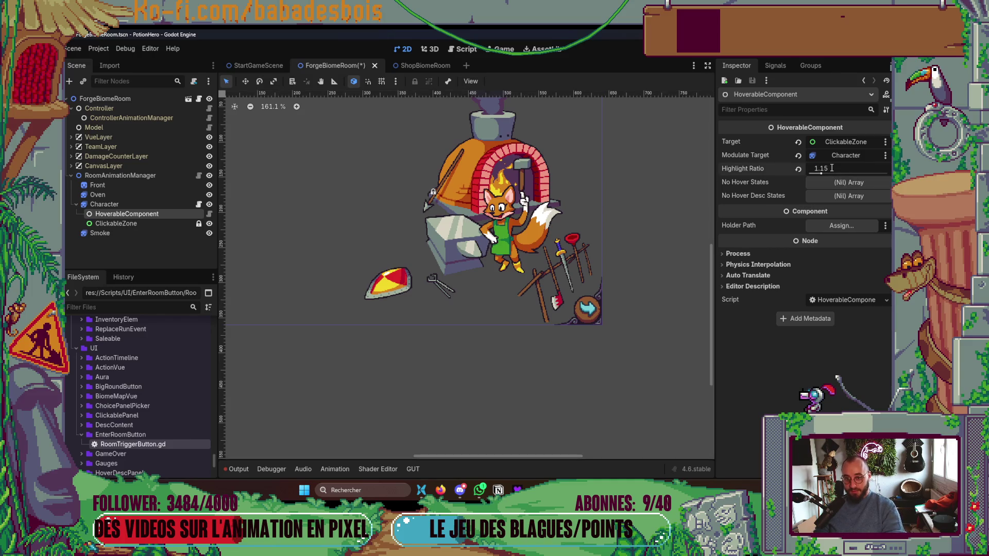
{"action": "key", "text": "ctrl+s"}
{"action": "scroll", "coordinate": [601, 301], "scroll_direction": "down", "scroll_amount": 2}
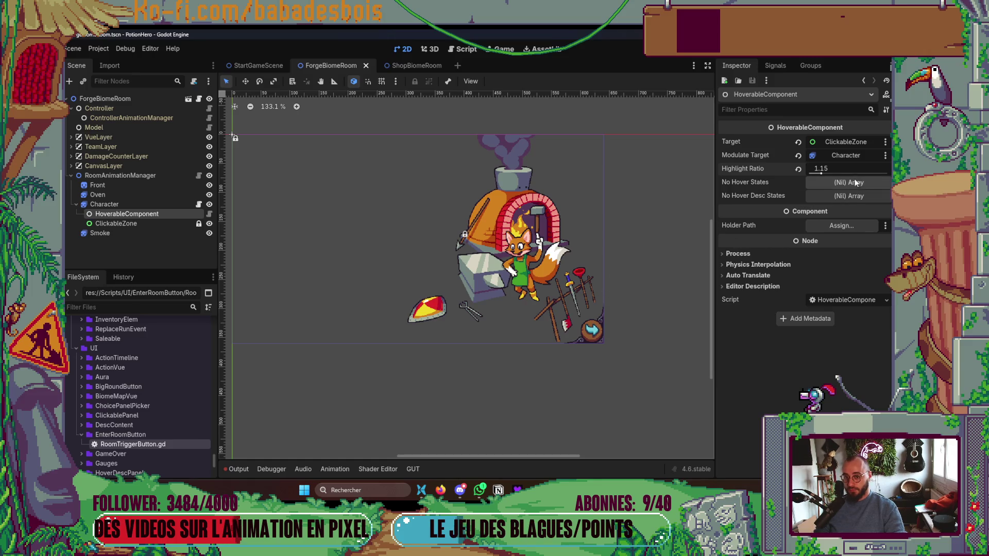
{"action": "left_click_drag", "start_coordinate": [598, 216], "coordinate": [598, 224]}
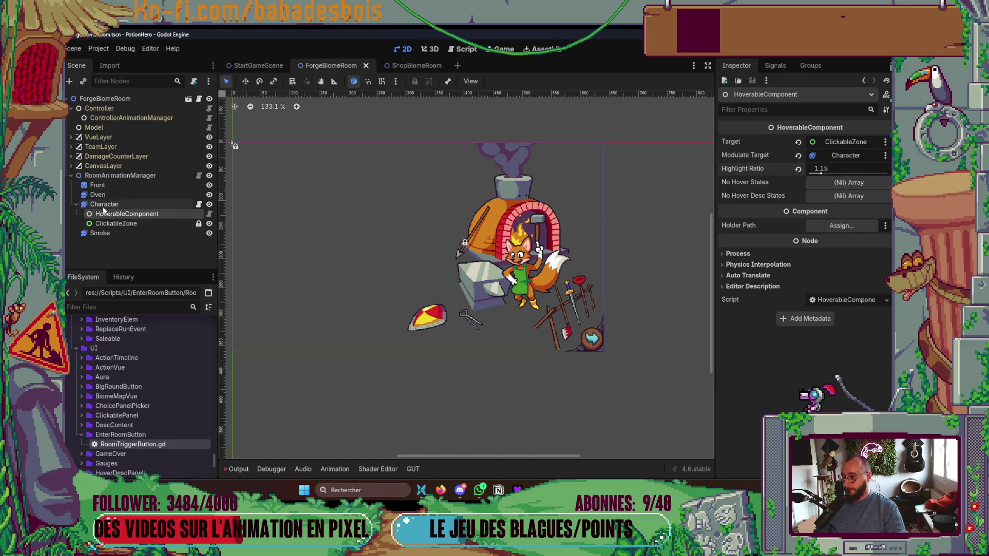
Set ForgeBiomeRoom's Room Trigger Button to Character, then switch to the Miro board in the browser.
{"action": "left_click", "coordinate": [105, 99]}
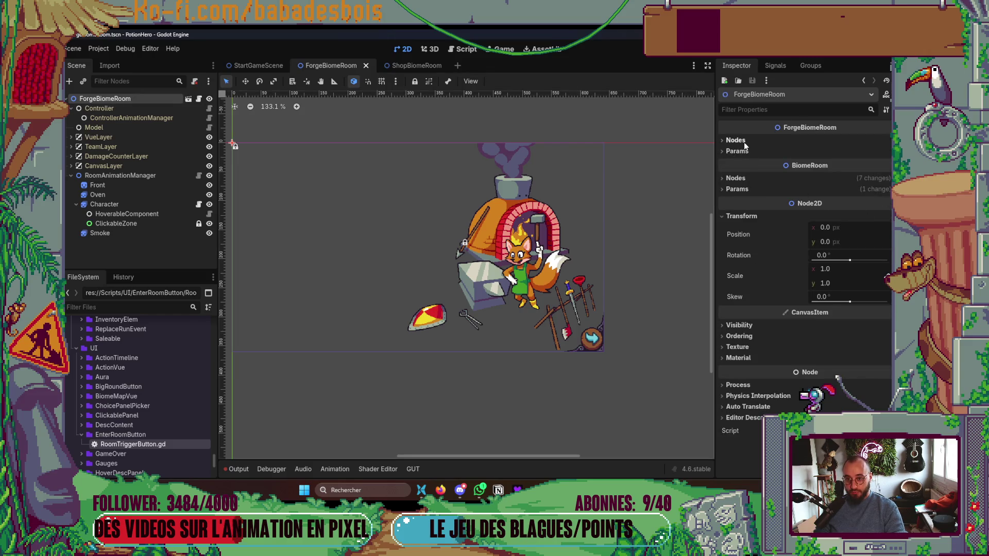
{"action": "left_click", "coordinate": [744, 178]}
{"action": "left_click", "coordinate": [838, 312]}
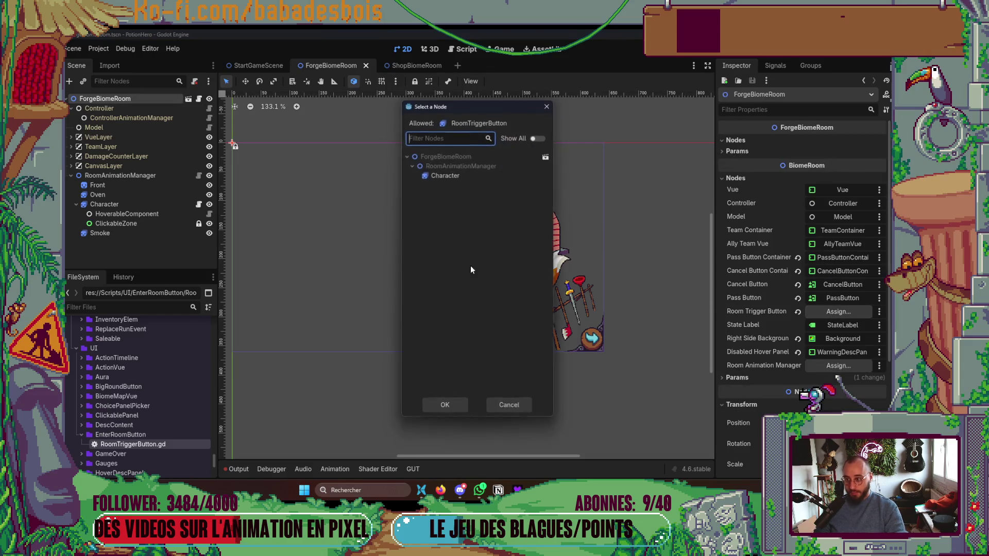
{"action": "double_click", "coordinate": [443, 176]}
{"action": "scroll", "coordinate": [580, 336], "scroll_direction": "down", "scroll_amount": 2}
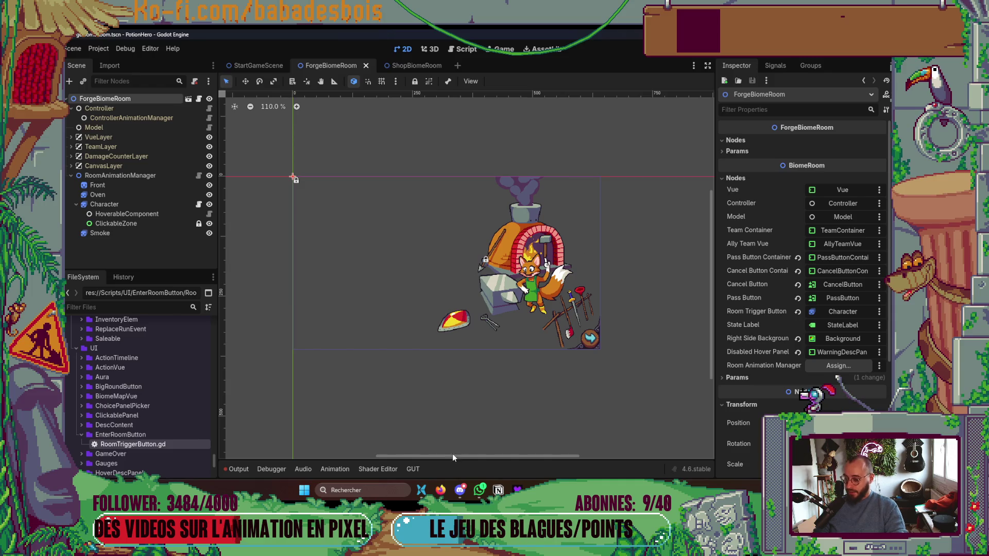
{"action": "left_click", "coordinate": [440, 490]}
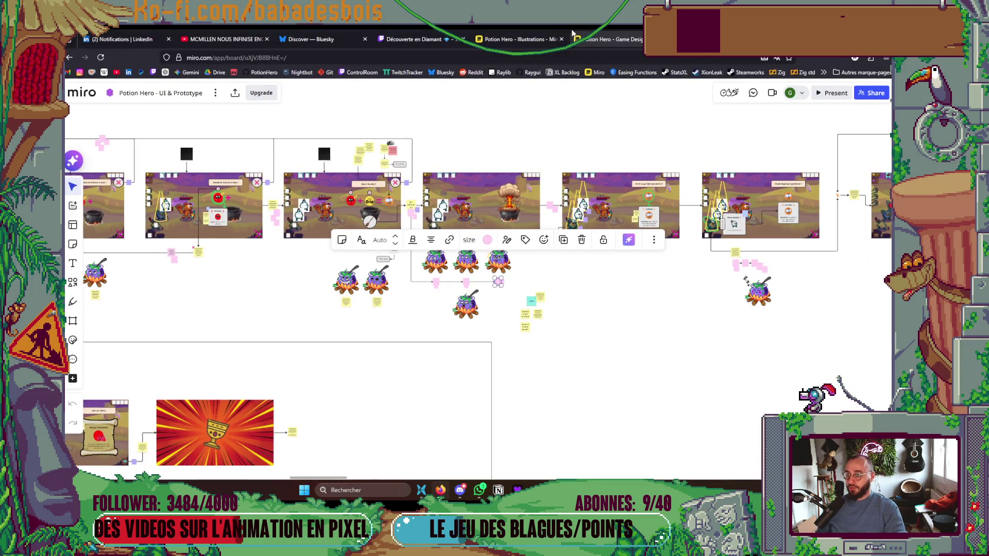
Open the Potion Hero - Illustrations board and navigate to the forge room's sticky notes.
{"action": "left_click", "coordinate": [536, 39]}
{"action": "scroll", "coordinate": [401, 317], "scroll_direction": "down", "scroll_amount": 2}
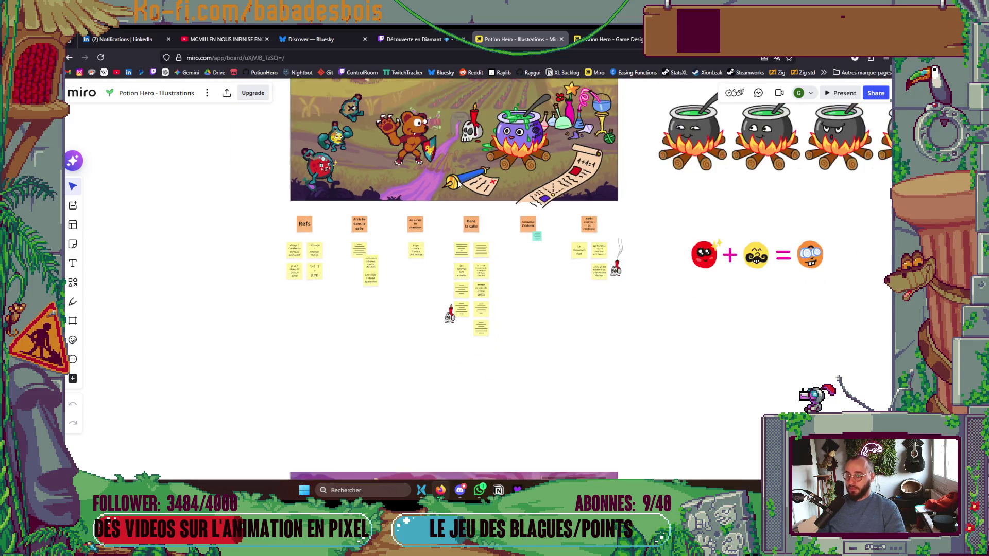
{"action": "scroll", "coordinate": [443, 387], "scroll_direction": "up", "scroll_amount": 5}
{"action": "scroll", "coordinate": [434, 151], "scroll_direction": "up", "scroll_amount": 5}
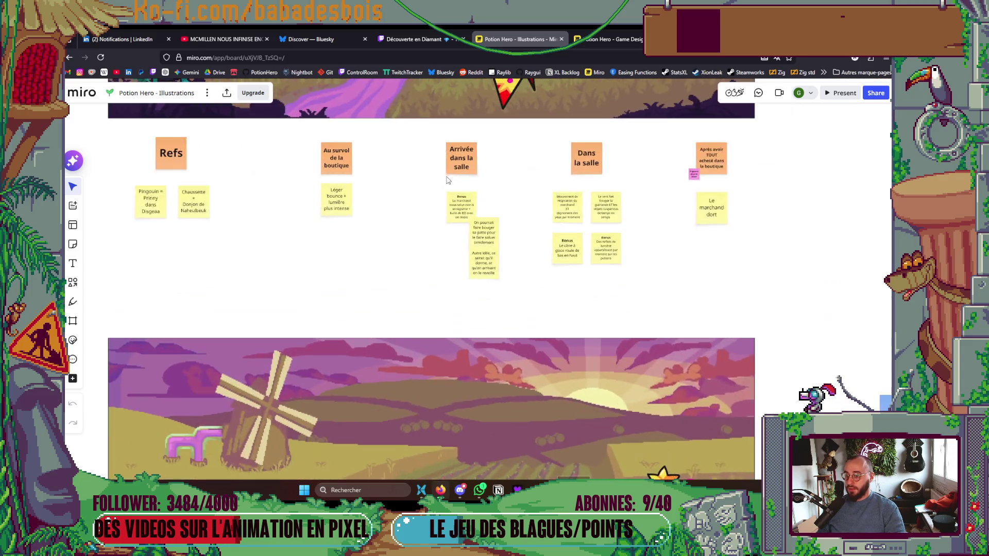
{"action": "scroll", "coordinate": [531, 223], "scroll_direction": "down", "scroll_amount": 2}
{"action": "scroll", "coordinate": [521, 260], "scroll_direction": "left", "scroll_amount": 5}
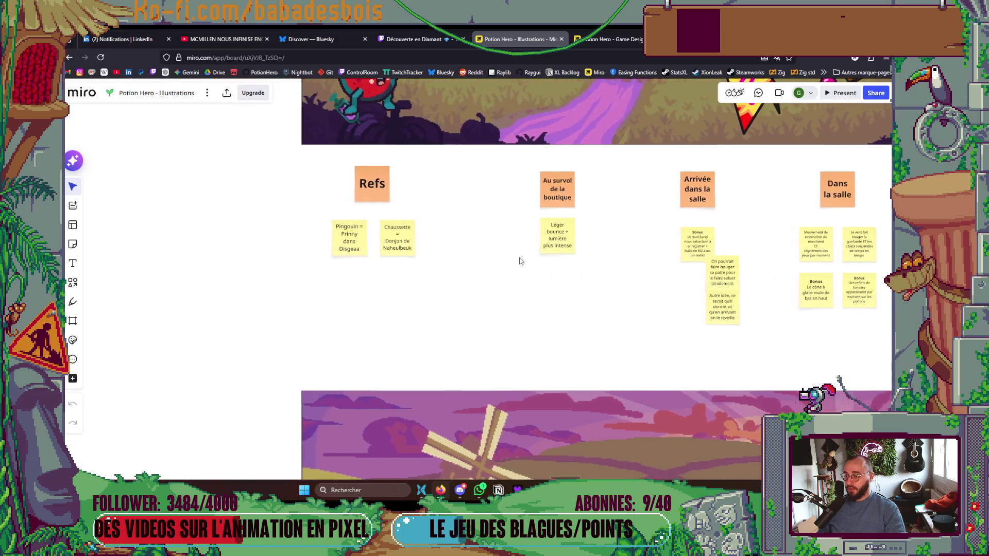
{"action": "scroll", "coordinate": [653, 268], "scroll_direction": "right", "scroll_amount": 3}
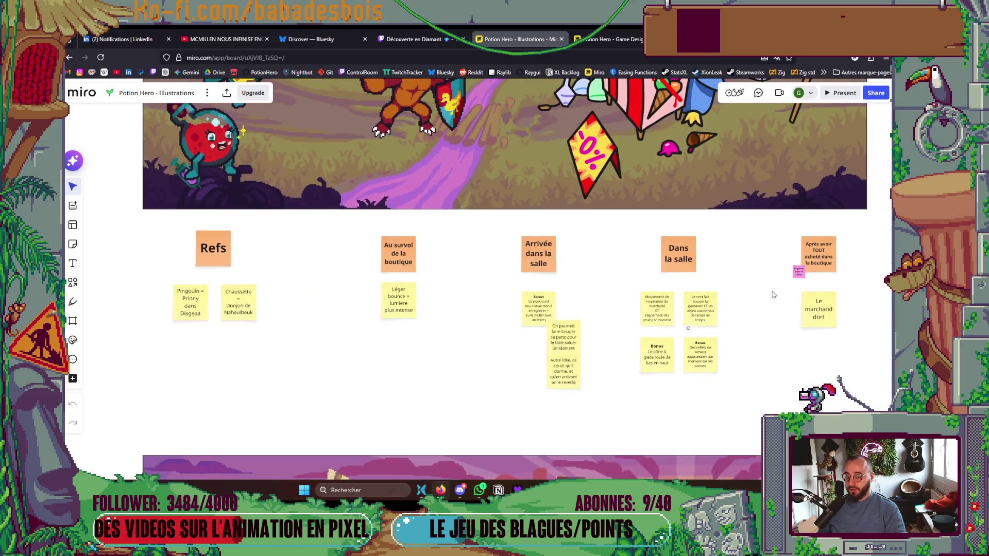
{"action": "scroll", "coordinate": [653, 267], "scroll_direction": "up", "scroll_amount": 3}
{"action": "scroll", "coordinate": [657, 227], "scroll_direction": "down", "scroll_amount": 2}
{"action": "scroll", "coordinate": [660, 187], "scroll_direction": "down", "scroll_amount": 3}
{"action": "scroll", "coordinate": [660, 186], "scroll_direction": "down", "scroll_amount": 5}
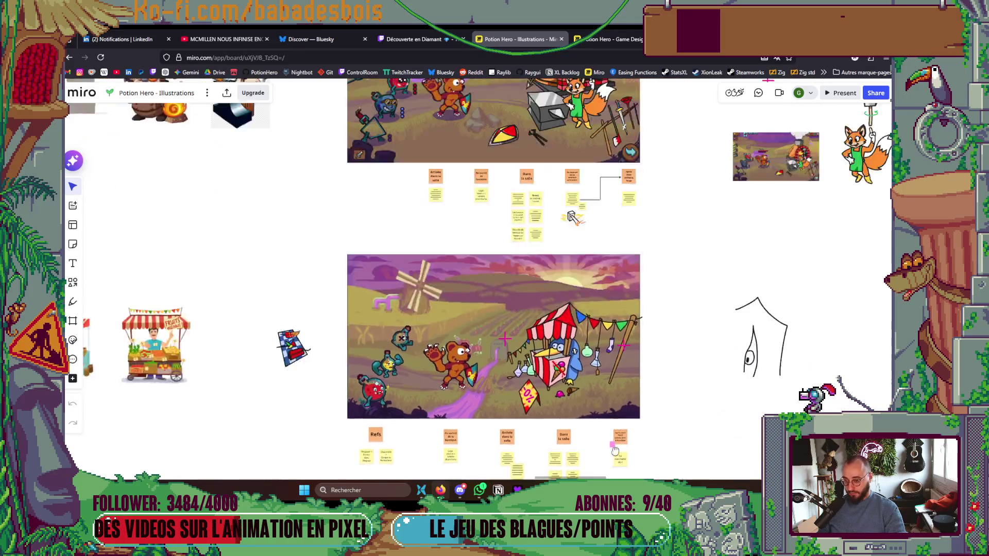
{"action": "scroll", "coordinate": [597, 380], "scroll_direction": "up", "scroll_amount": 5}
{"action": "scroll", "coordinate": [433, 336], "scroll_direction": "down", "scroll_amount": 1}
{"action": "scroll", "coordinate": [444, 321], "scroll_direction": "left", "scroll_amount": 1}
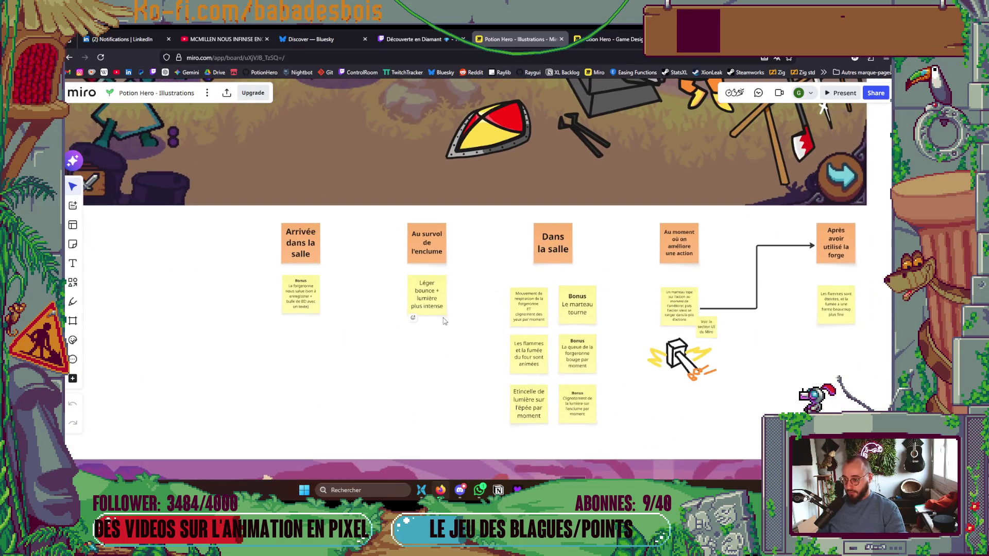
{"action": "scroll", "coordinate": [528, 282], "scroll_direction": "down", "scroll_amount": 2}
{"action": "scroll", "coordinate": [528, 283], "scroll_direction": "left", "scroll_amount": 1}
{"action": "scroll", "coordinate": [310, 264], "scroll_direction": "up", "scroll_amount": 2}
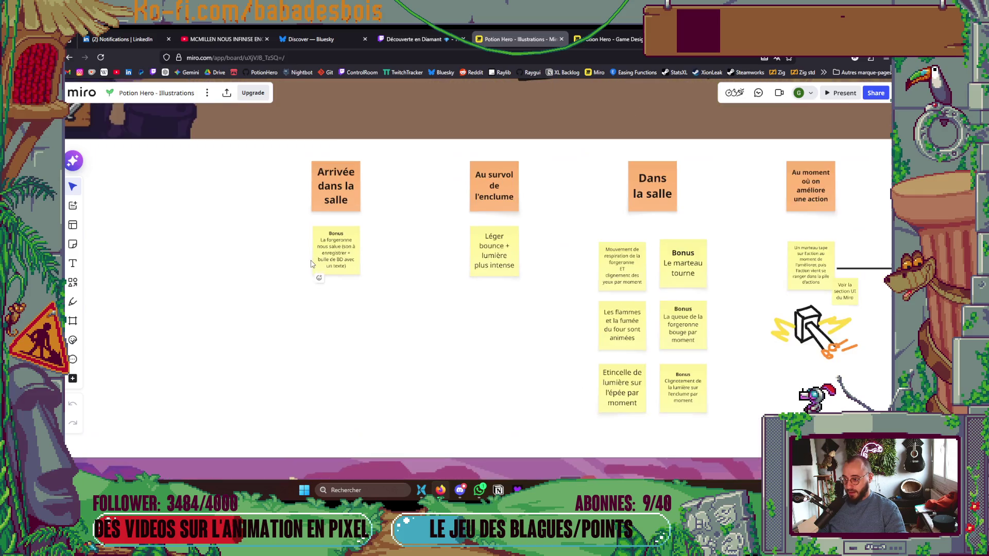
{"action": "scroll", "coordinate": [370, 241], "scroll_direction": "down", "scroll_amount": 2}
{"action": "scroll", "coordinate": [471, 342], "scroll_direction": "up", "scroll_amount": 2}
{"action": "scroll", "coordinate": [470, 342], "scroll_direction": "right", "scroll_amount": 2}
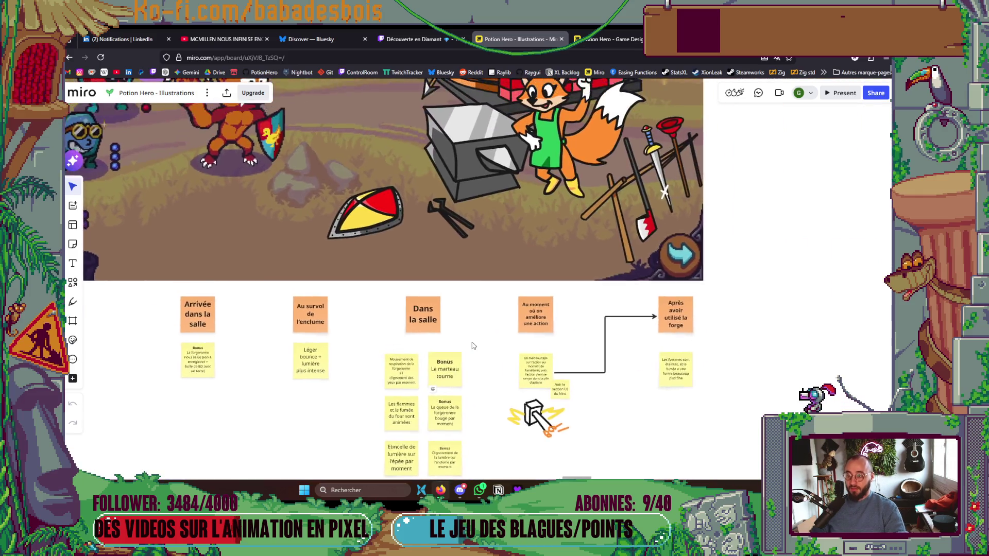
{"action": "scroll", "coordinate": [485, 331], "scroll_direction": "down", "scroll_amount": 3}
{"action": "scroll", "coordinate": [495, 381], "scroll_direction": "up", "scroll_amount": 5}
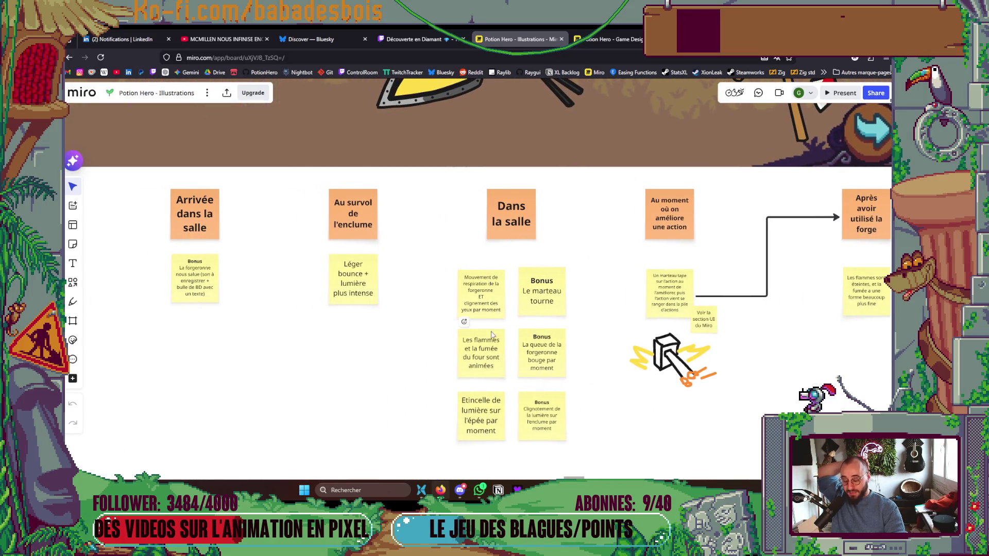
{"action": "mouse_move", "coordinate": [556, 490]}
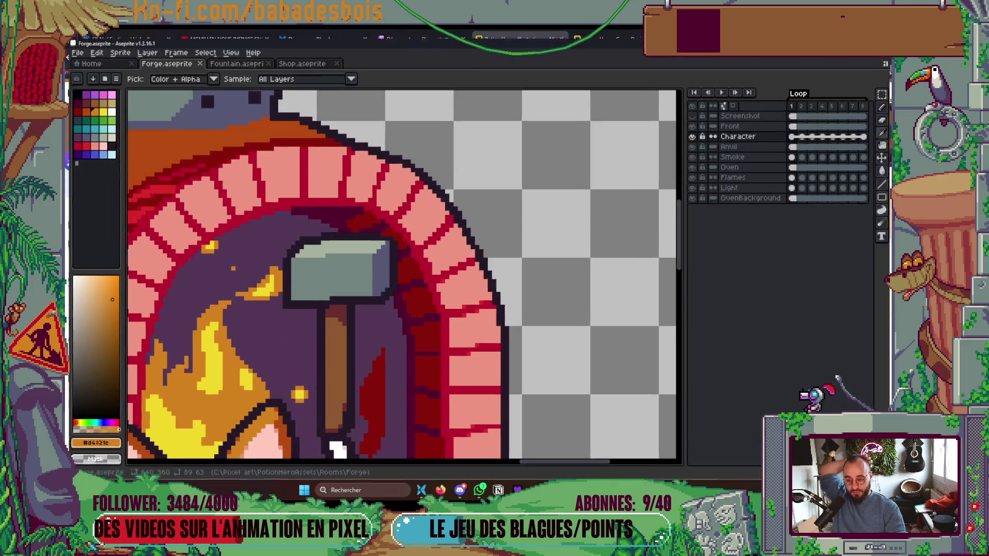
Bring Forge.aseprite to the front and preview its animation.
{"action": "left_click", "coordinate": [556, 441]}
{"action": "scroll", "coordinate": [598, 211], "scroll_direction": "down", "scroll_amount": 3}
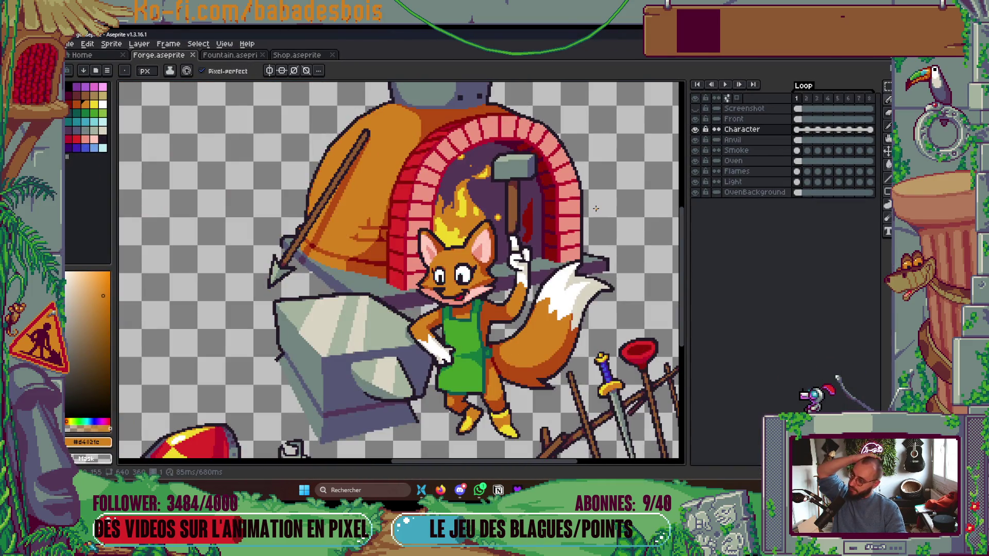
{"action": "key", "text": "Return"}
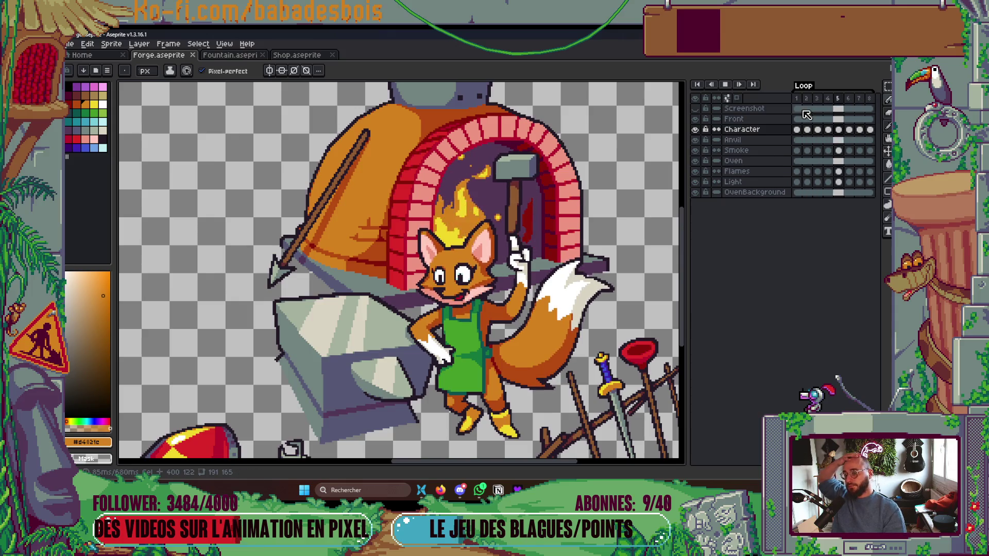
{"action": "key", "text": "Return"}
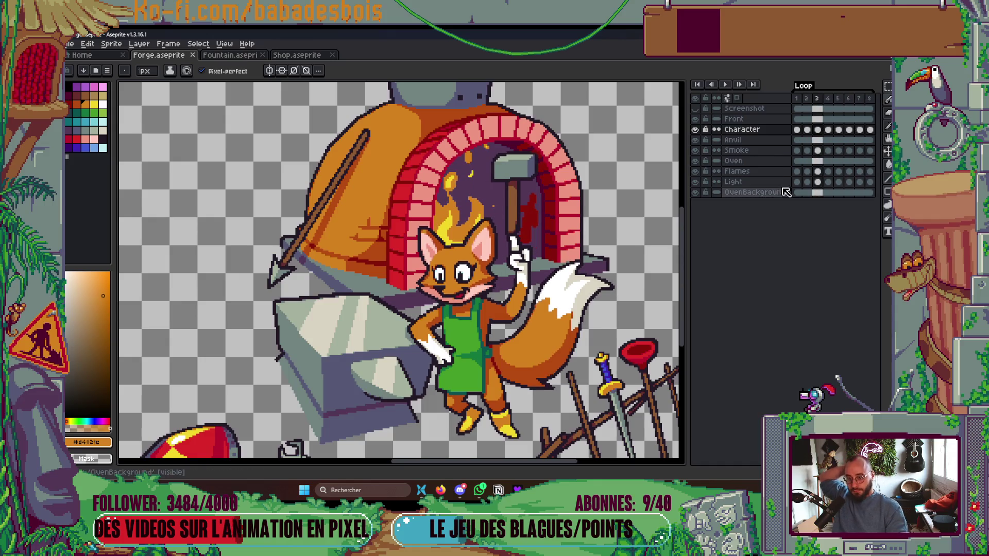
Delete the Light layer, replay the animation to check it, and return to Godot.
{"action": "left_click", "coordinate": [734, 182]}
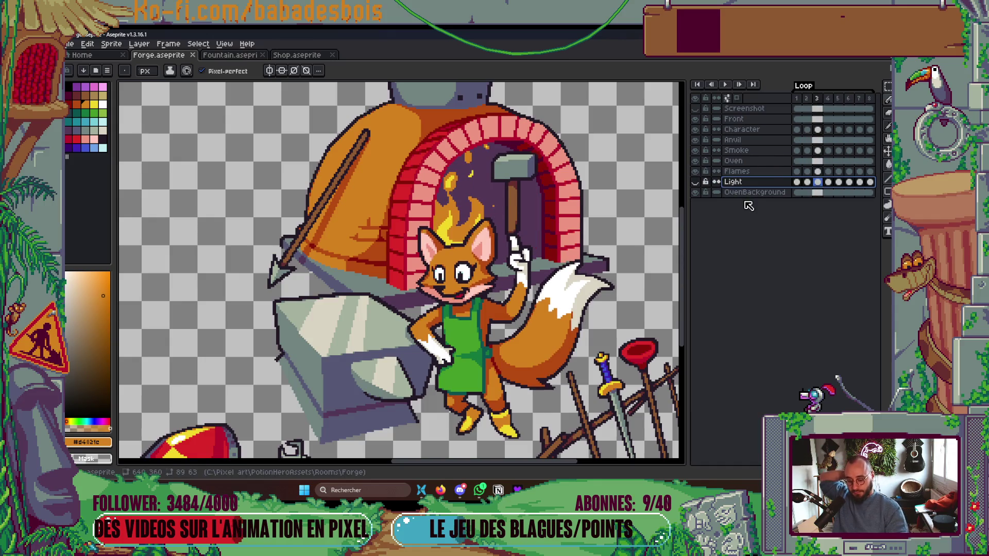
{"action": "key", "text": "Delete"}
{"action": "scroll", "coordinate": [658, 245], "scroll_direction": "down", "scroll_amount": 3}
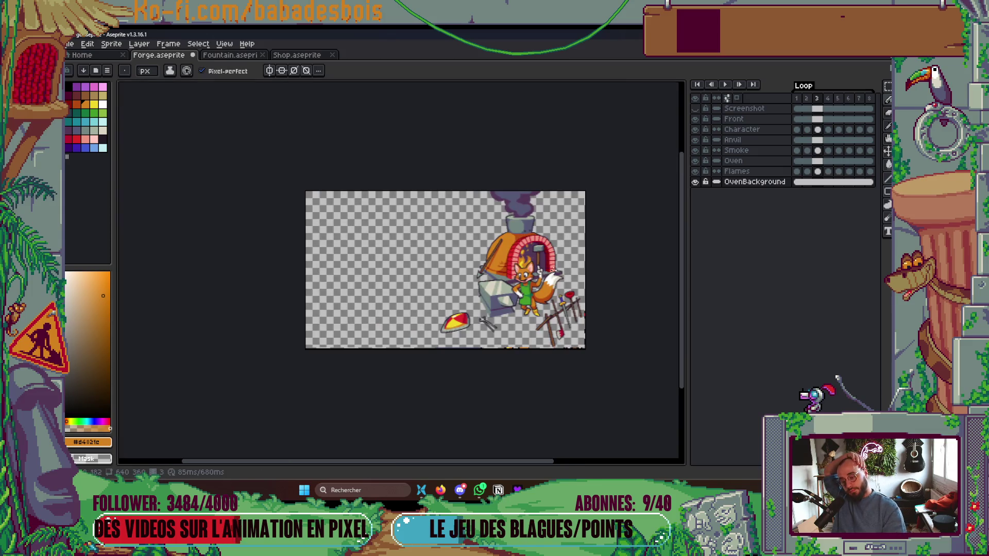
{"action": "scroll", "coordinate": [543, 292], "scroll_direction": "up", "scroll_amount": 2}
{"action": "key", "text": "Return"}
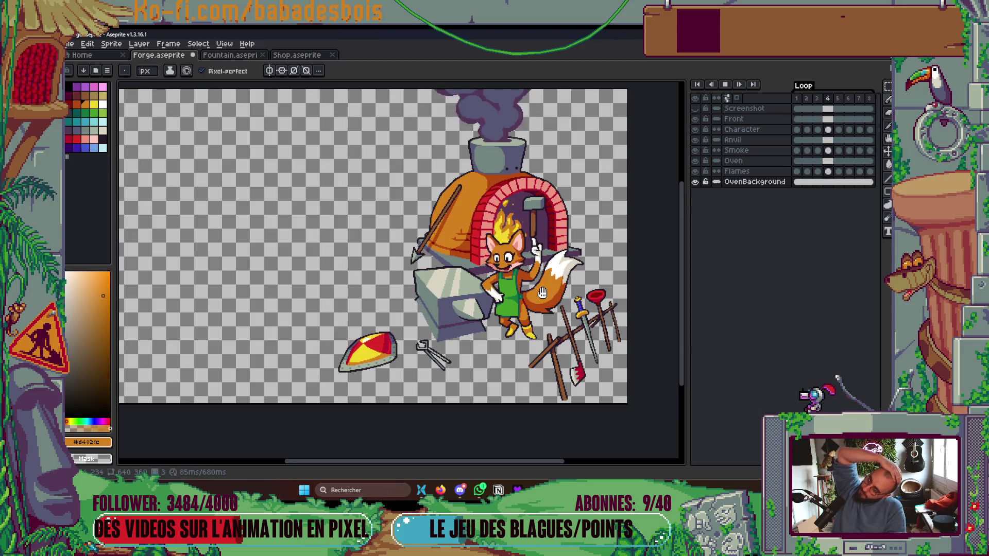
{"action": "key", "text": "Return"}
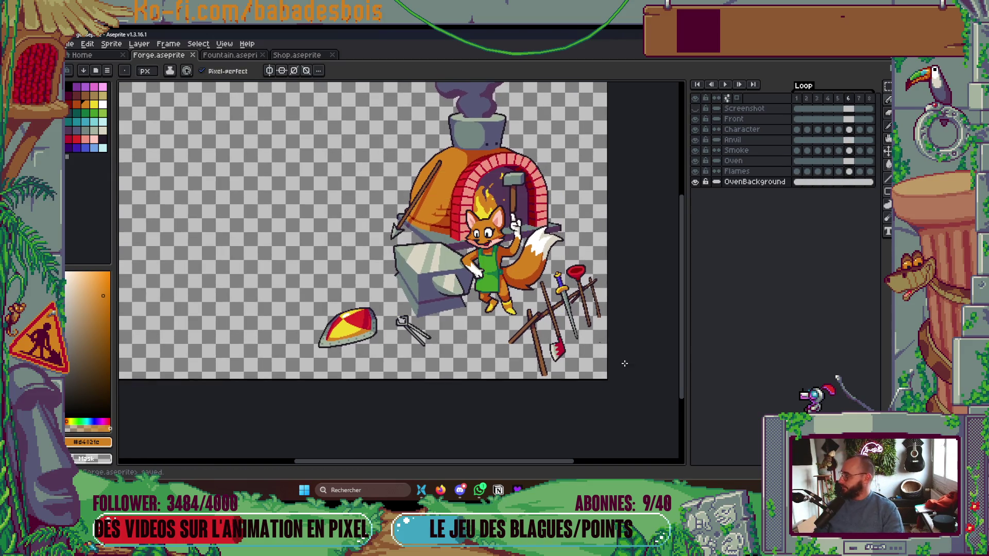
{"action": "key", "text": "alt+Tab"}
{"action": "key", "text": "alt+Tab"}
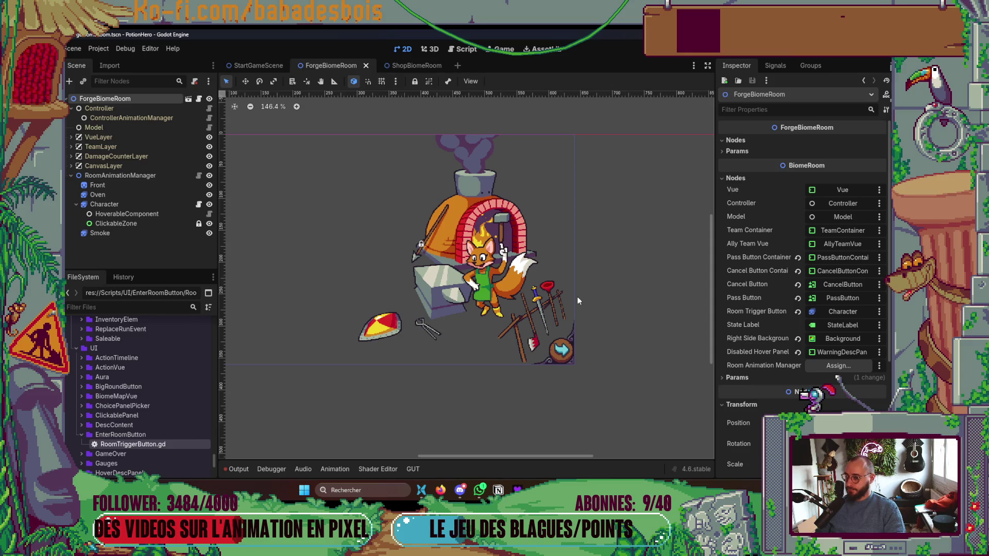
Open the Globals scene through the quick scene search.
{"action": "left_click_drag", "start_coordinate": [577, 296], "coordinate": [611, 286]}
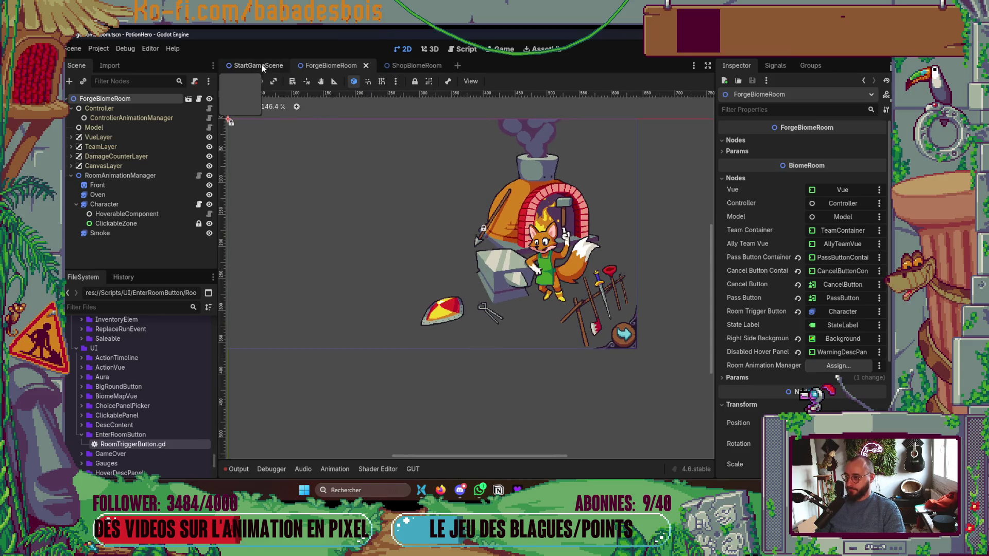
{"action": "left_click", "coordinate": [407, 65]}
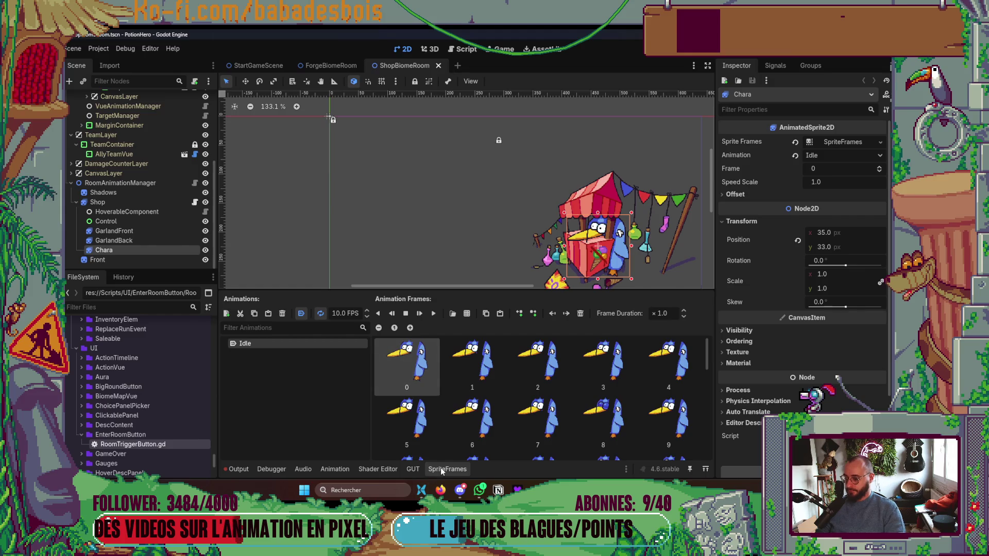
{"action": "left_click", "coordinate": [441, 470]}
{"action": "key", "text": "ctrl+shift+o"}
{"action": "type", "text": "glob"}
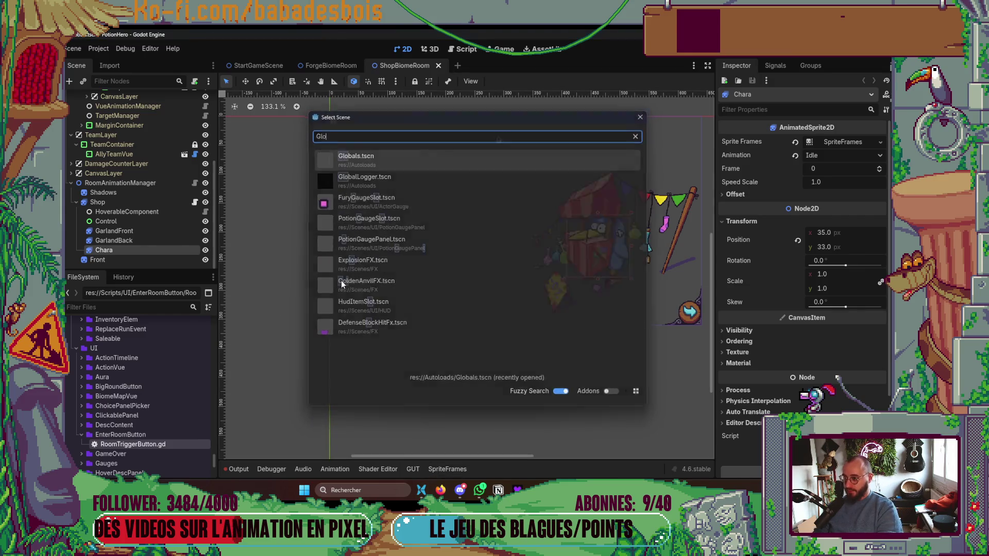
{"action": "key", "text": "Return"}
Put Forge_BiomeNodeTemplate.tres into Steps[0]'s Nodes[0], then save and run the game.
{"action": "left_click", "coordinate": [843, 288]}
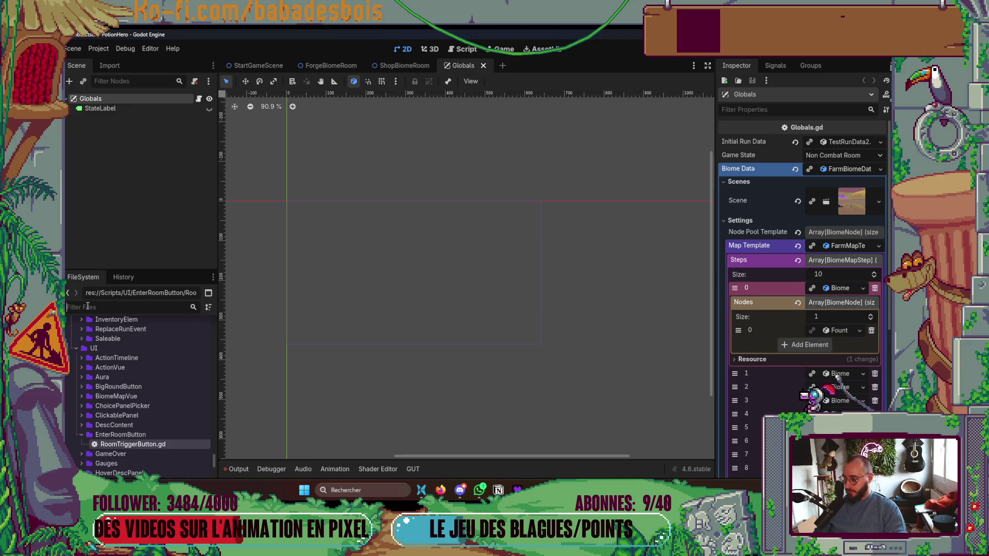
{"action": "type", "text": "Frog"}
{"action": "key", "text": "BackSpace"}
{"action": "key", "text": "BackSpace"}
{"action": "key", "text": "BackSpace"}
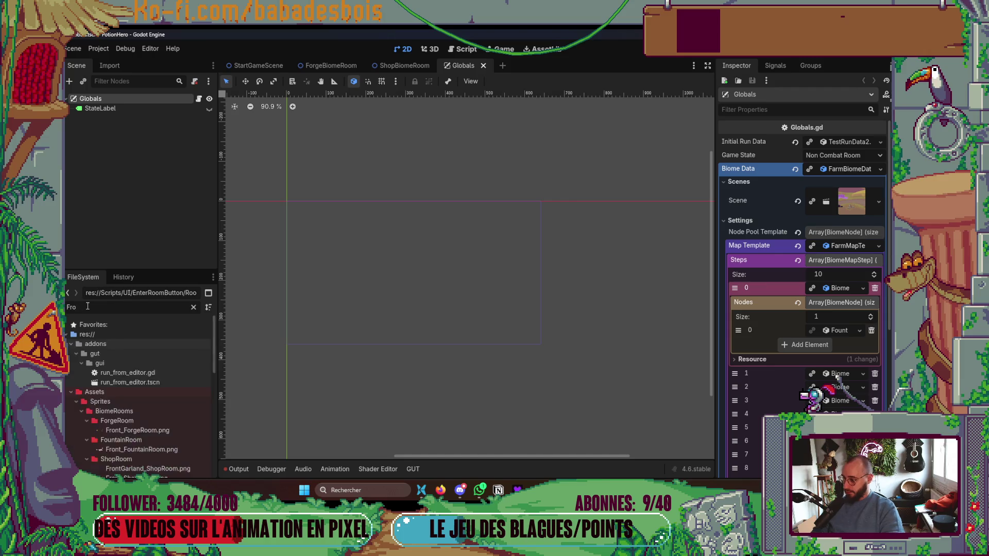
{"action": "type", "text": "orge"}
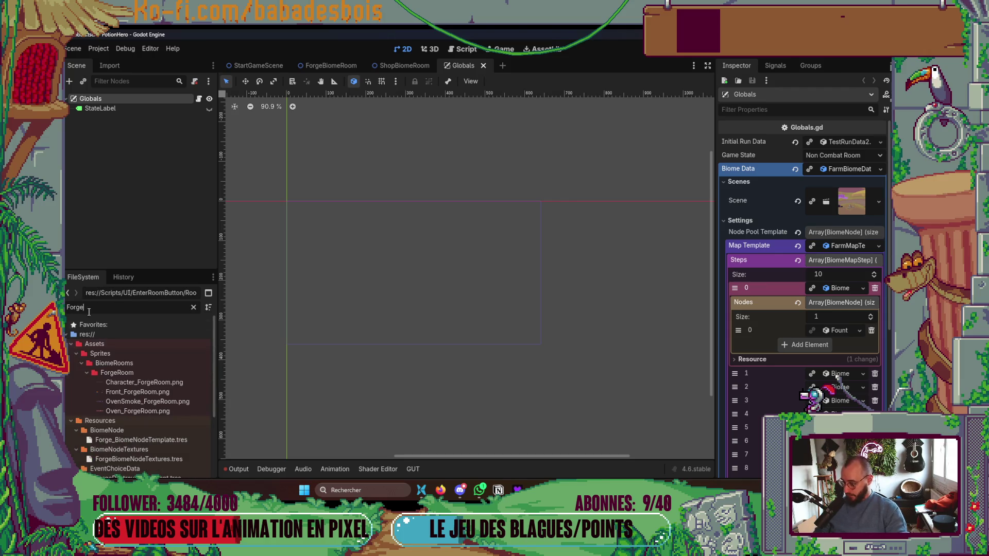
{"action": "scroll", "coordinate": [112, 416], "scroll_direction": "down", "scroll_amount": 2}
{"action": "left_click", "coordinate": [155, 392]}
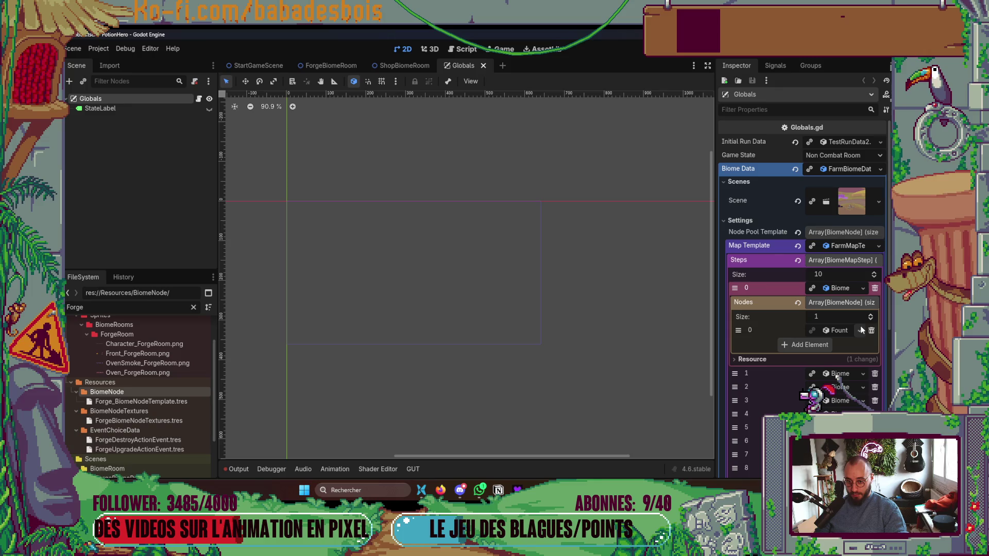
{"action": "mouse_move", "coordinate": [141, 401]}
{"action": "left_mouse_down"}
{"action": "mouse_move", "coordinate": [664, 391]}
{"action": "mouse_move", "coordinate": [837, 330]}
{"action": "left_mouse_up"}
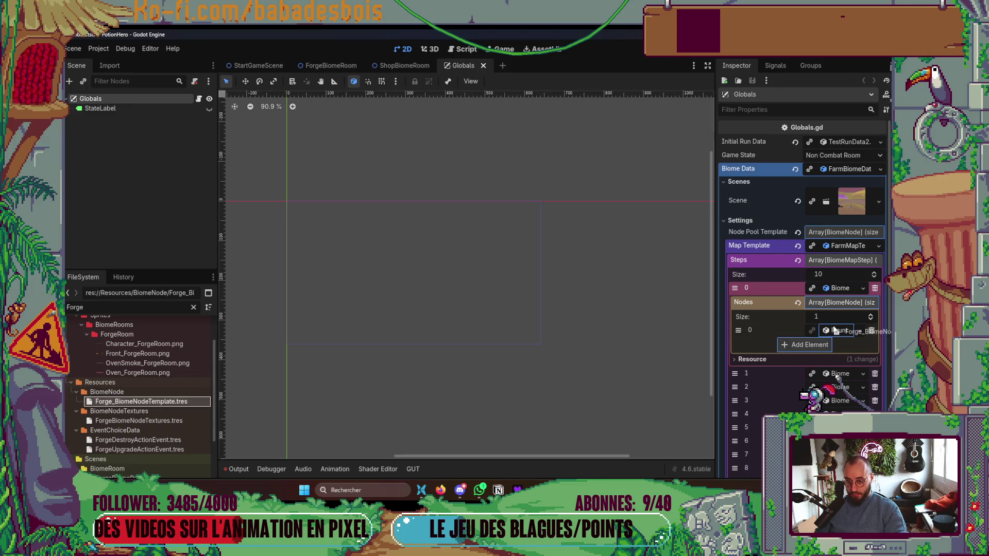
{"action": "key", "text": "ctrl+s"}
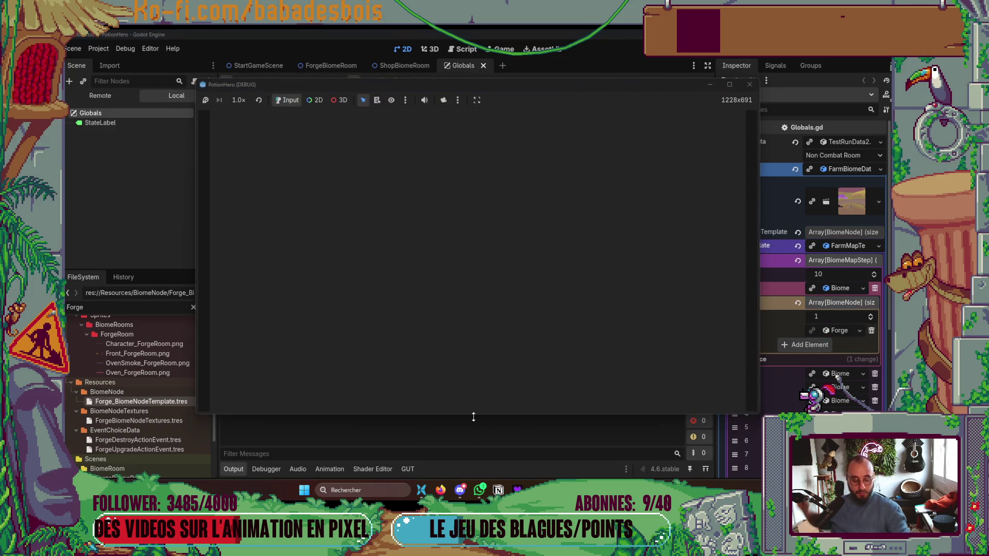
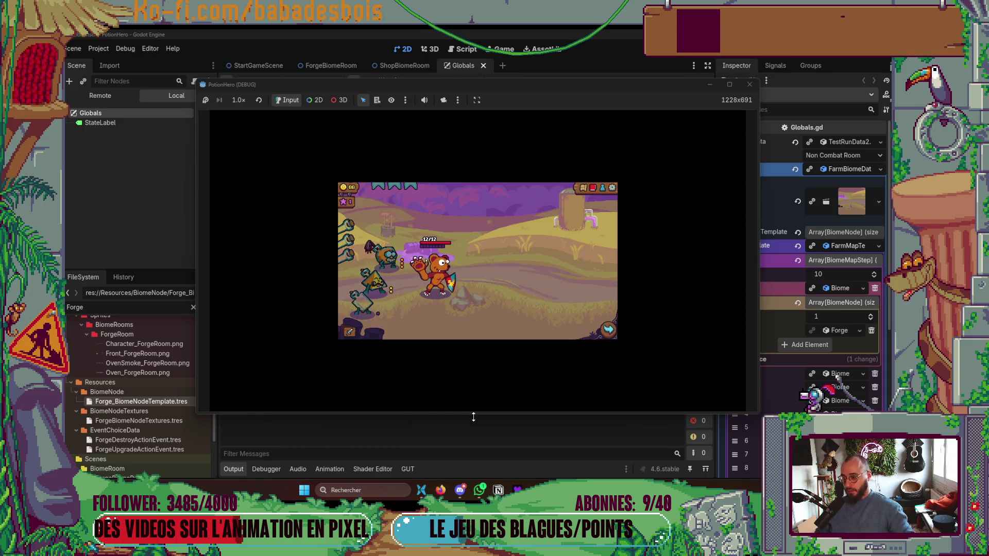
Enlarge the game window and advance to the next room on the biome map.
{"action": "left_click_drag", "start_coordinate": [473, 417], "coordinate": [480, 436]}
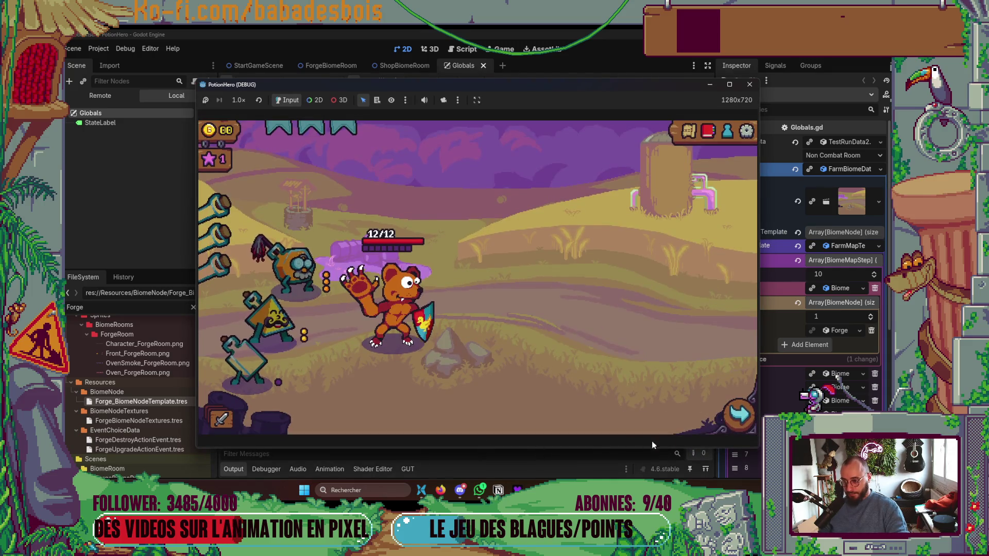
{"action": "left_click", "coordinate": [724, 422]}
{"action": "left_click", "coordinate": [296, 310]}
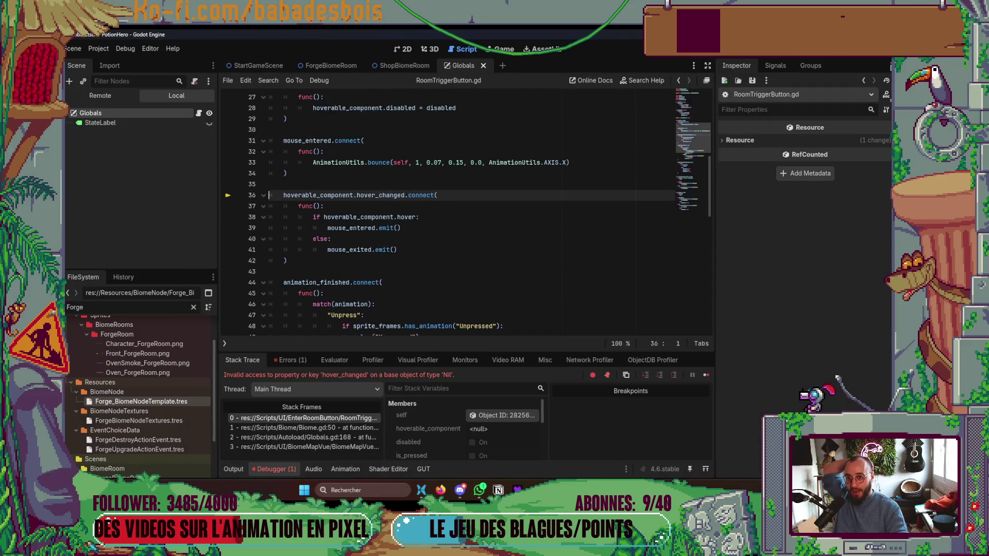
Stop the debugger, assign HoverableComponent to the Character's Hoverable Component, and relaunch with F5.
{"action": "key", "text": "F8"}
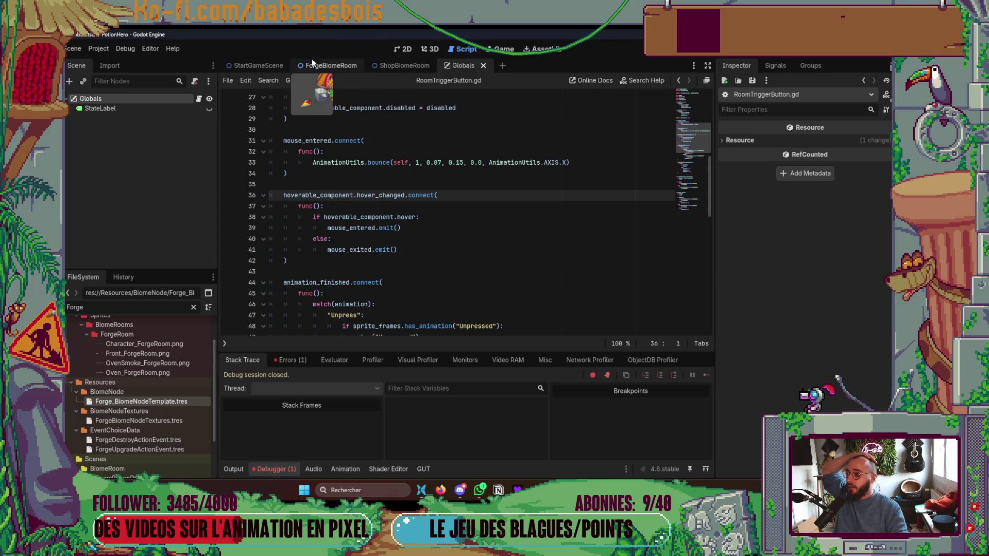
{"action": "left_click", "coordinate": [128, 204]}
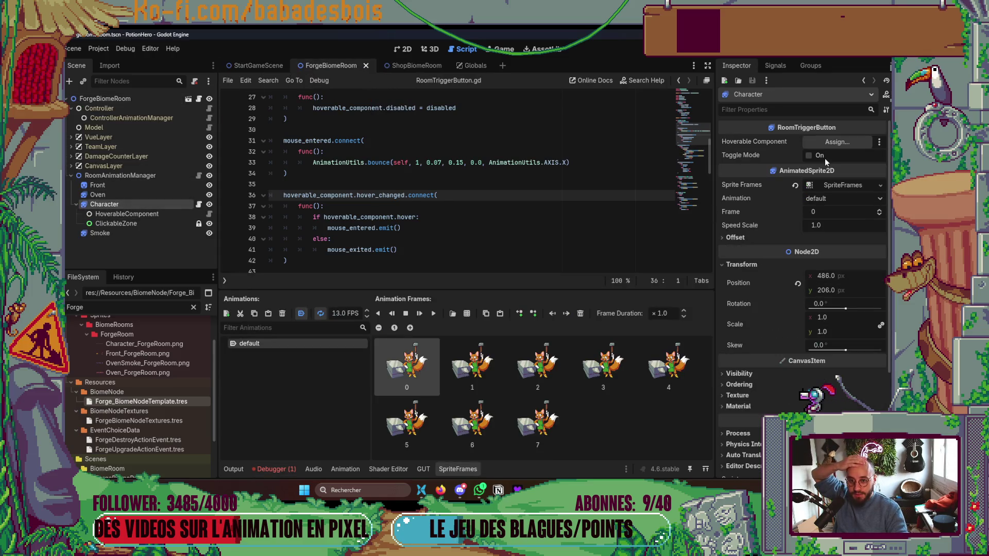
{"action": "left_click", "coordinate": [828, 146]}
{"action": "double_click", "coordinate": [447, 279]}
{"action": "left_click", "coordinate": [527, 222]}
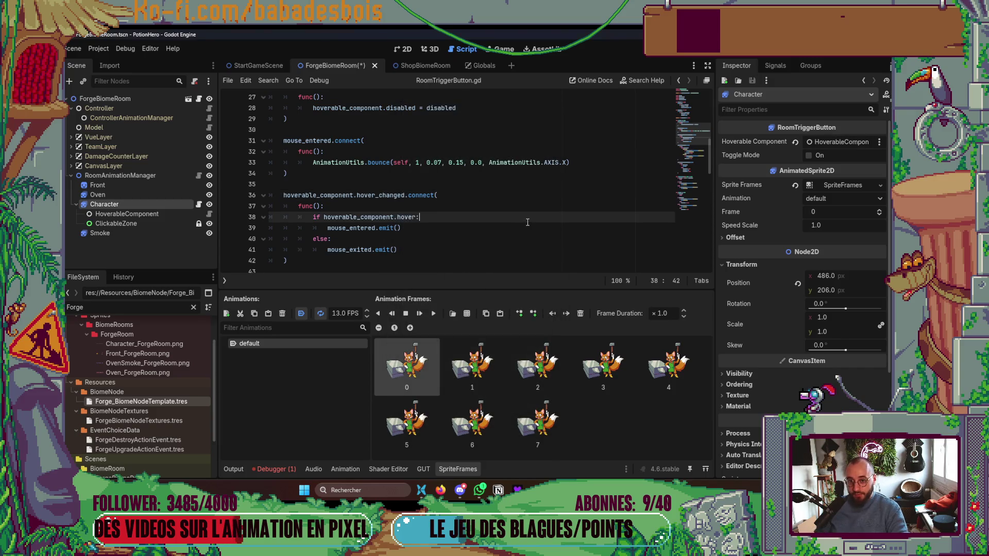
{"action": "left_click", "coordinate": [438, 469]}
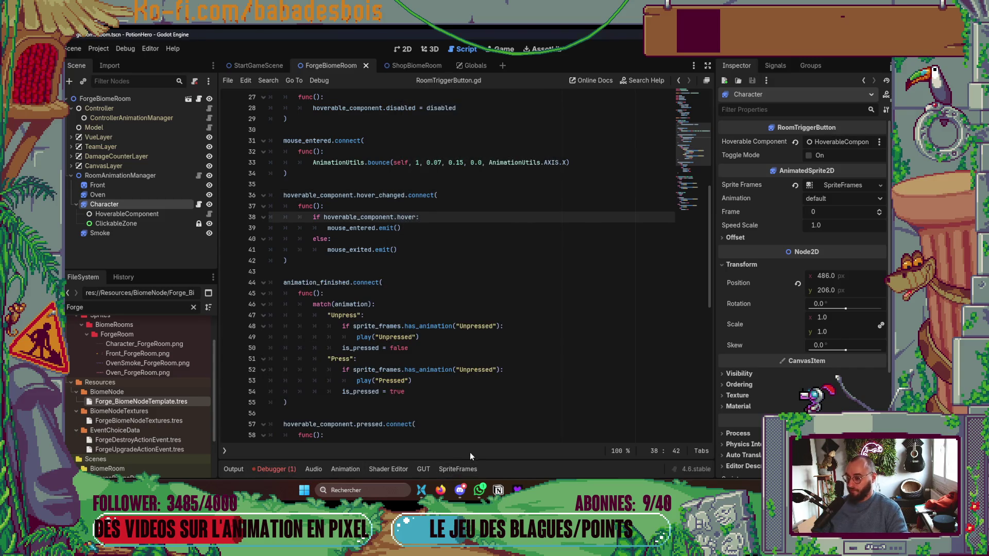
{"action": "key", "text": "F5"}
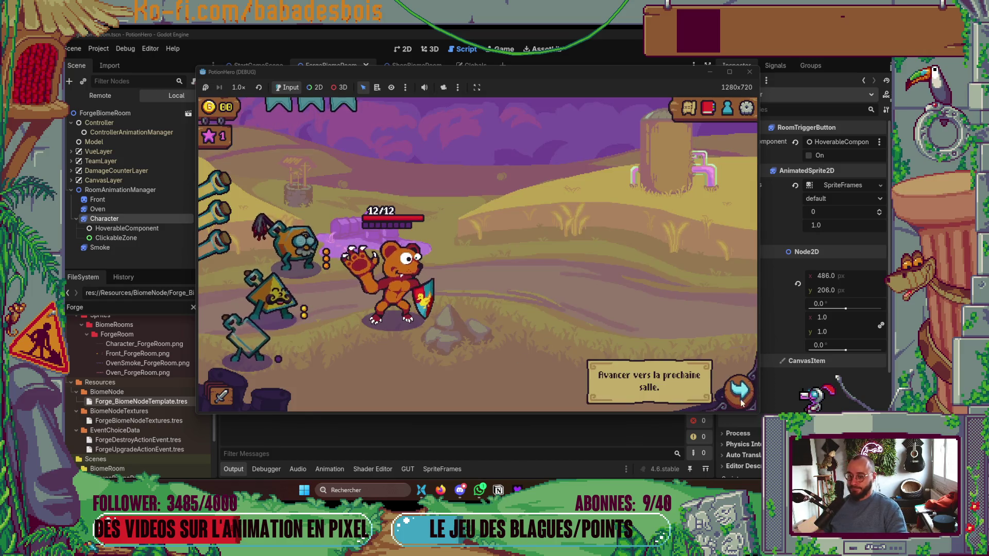
Advance to the forge room, try interacting with the fox, then stop the game.
{"action": "left_click", "coordinate": [577, 352]}
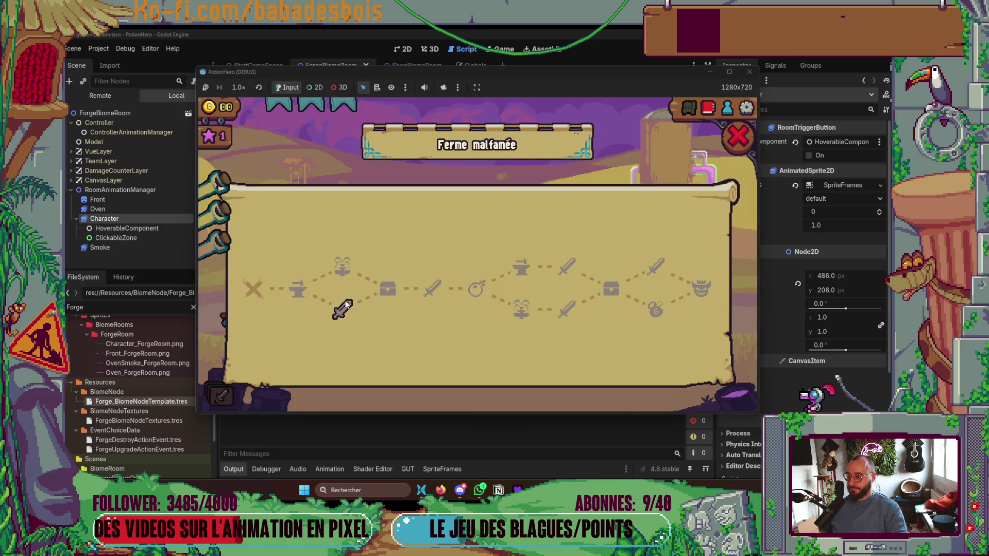
{"action": "left_click", "coordinate": [309, 292]}
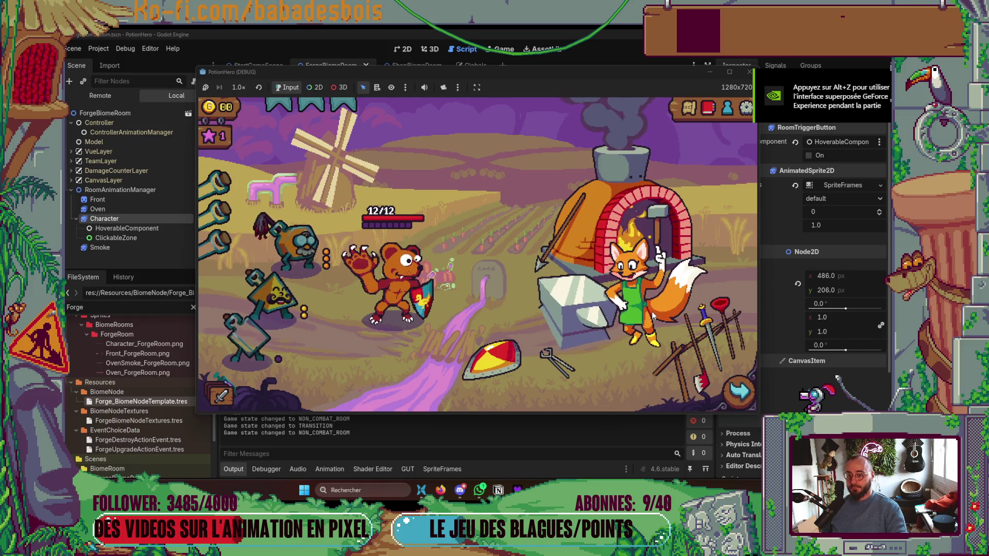
{"action": "left_click", "coordinate": [629, 299]}
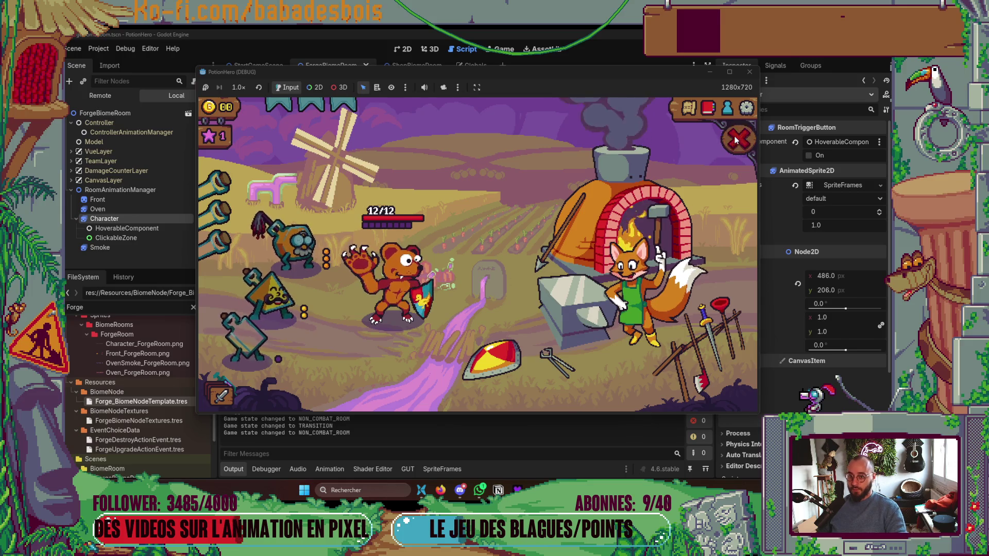
{"action": "key", "text": "F8"}
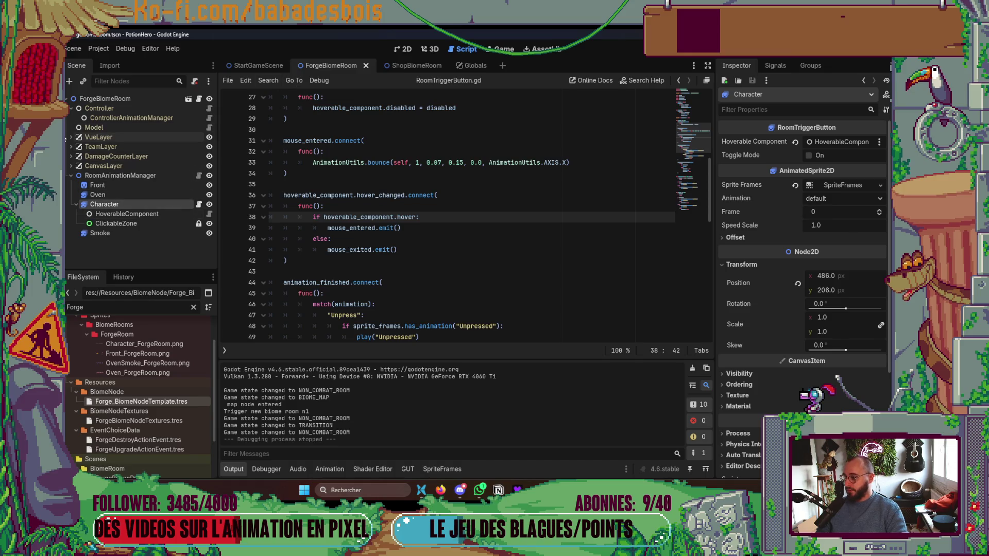
Expand VueLayer > Vue > InBiomeScreen in the Scene dock, then save and run the game.
{"action": "left_click", "coordinate": [71, 137]}
{"action": "left_click", "coordinate": [77, 147]}
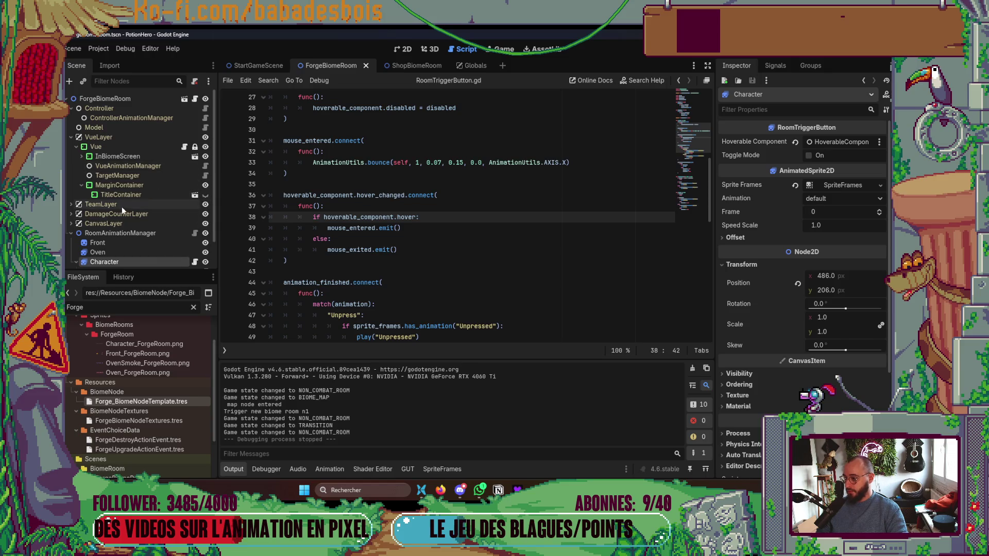
{"action": "left_click", "coordinate": [82, 156]}
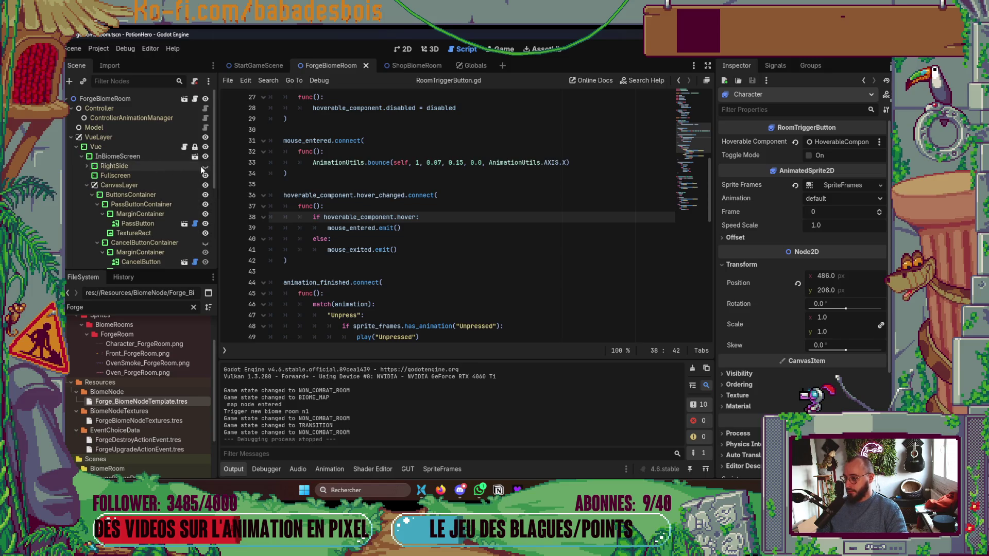
{"action": "key", "text": "F6"}
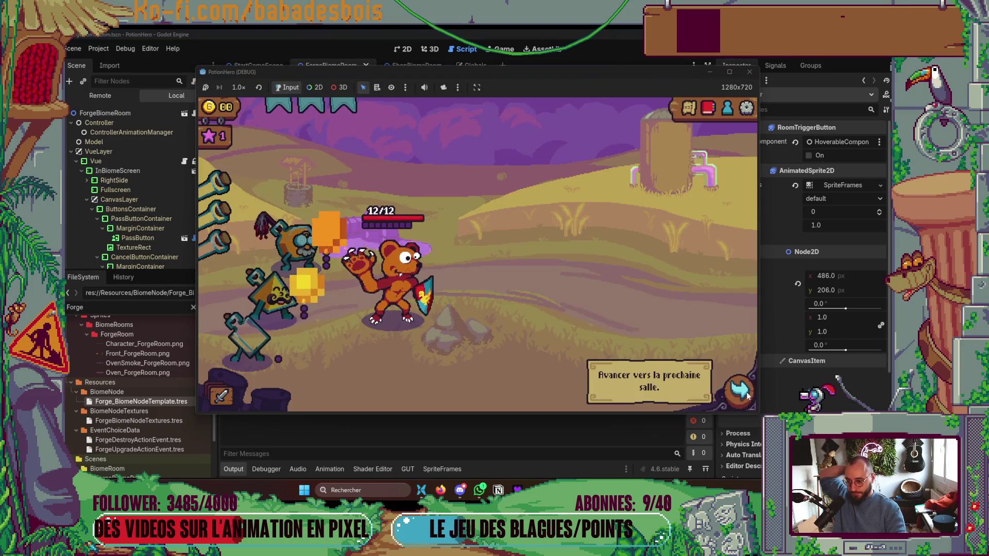
Open the fox's forging event a few times and choose the action upgrade card.
{"action": "left_click", "coordinate": [707, 334]}
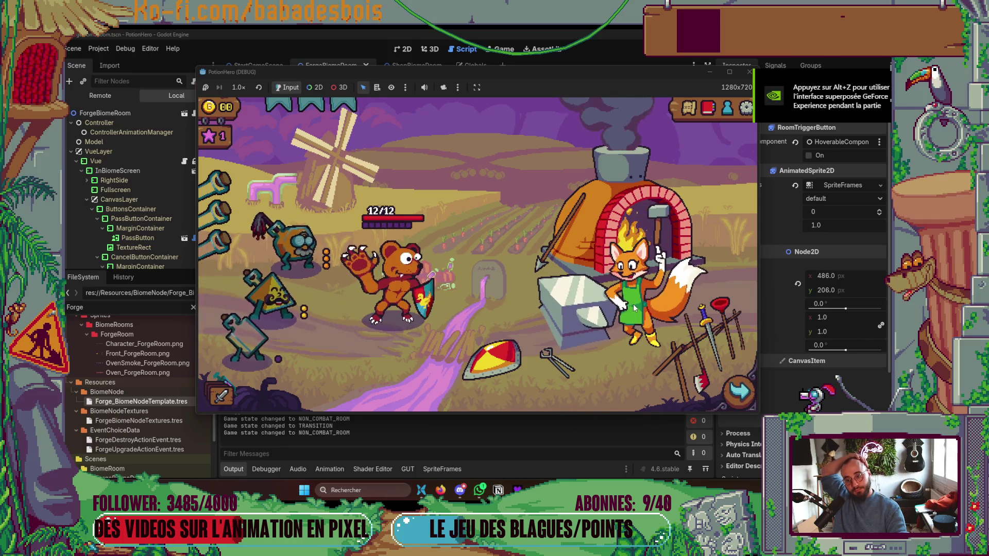
{"action": "left_click", "coordinate": [632, 304]}
{"action": "left_click", "coordinate": [739, 135]}
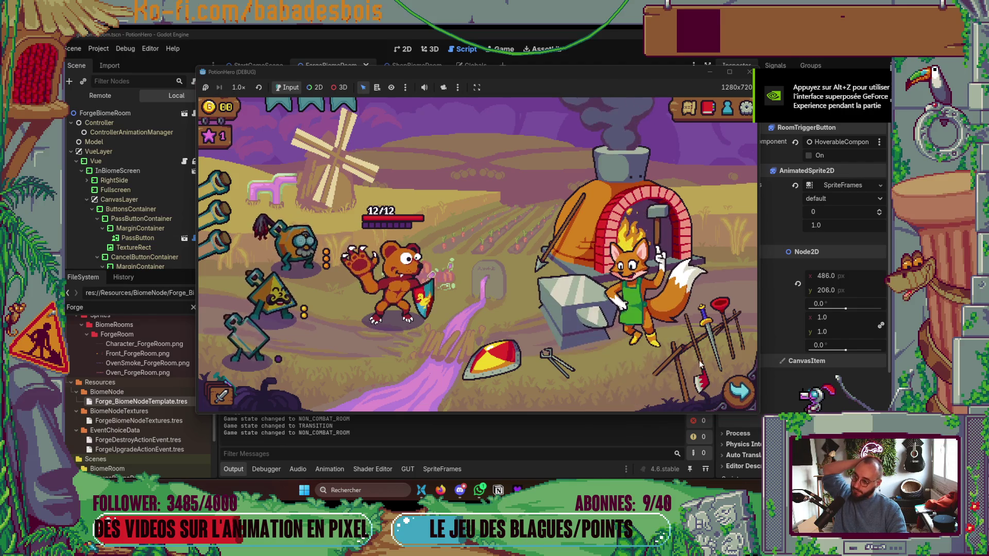
{"action": "left_click", "coordinate": [652, 293]}
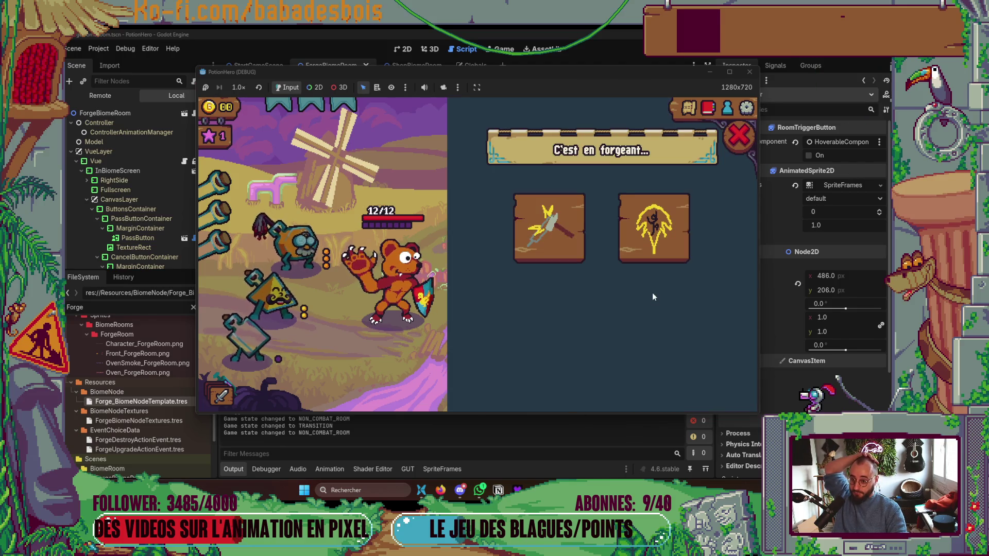
{"action": "left_click", "coordinate": [685, 330]}
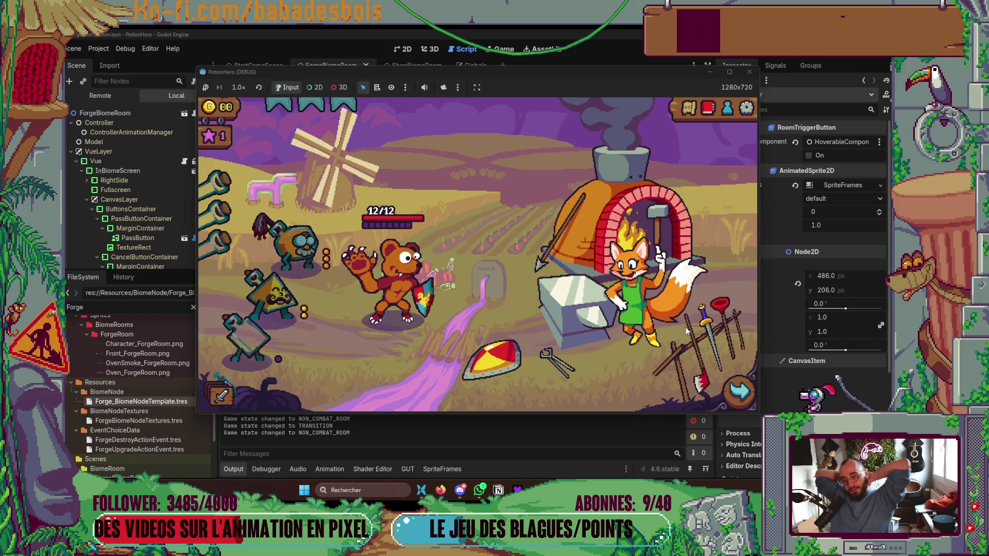
{"action": "left_click", "coordinate": [685, 327]}
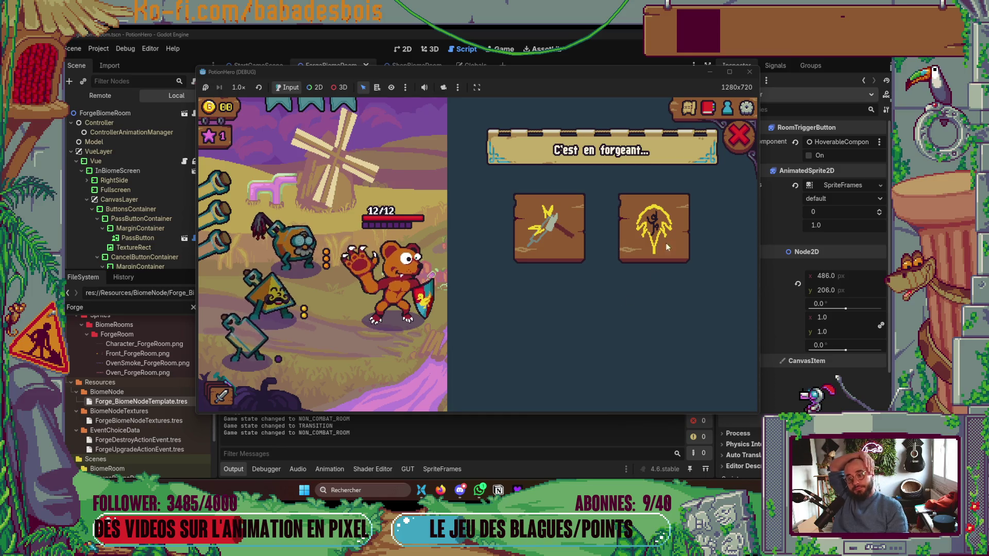
{"action": "left_click", "coordinate": [570, 237]}
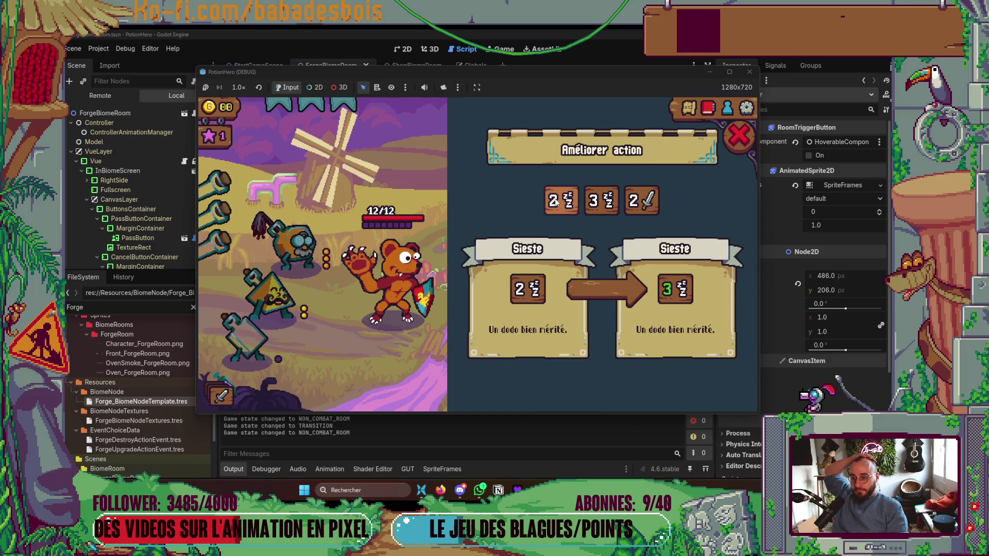
{"action": "left_click", "coordinate": [619, 304]}
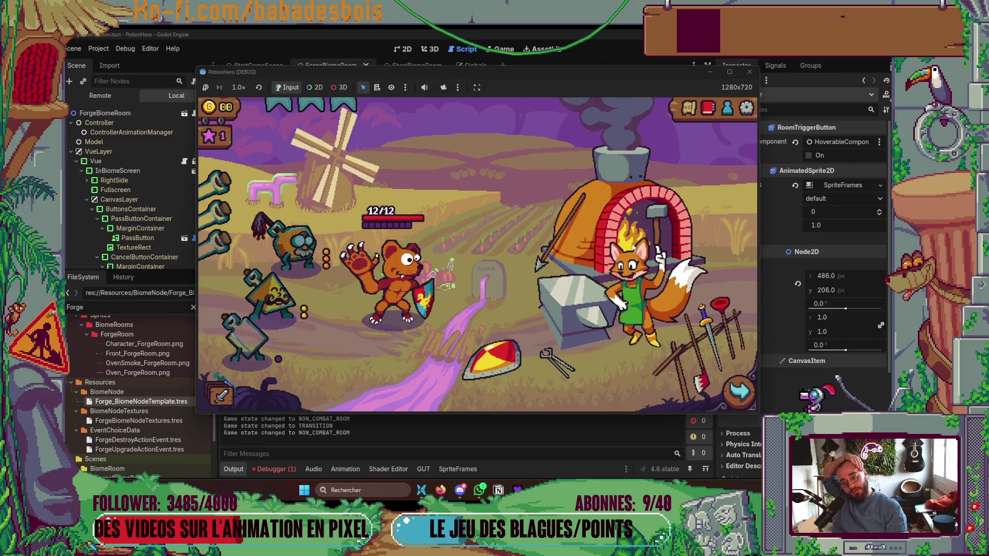
Open and close the biome map twice, close the game, and switch to Aseprite.
{"action": "left_click", "coordinate": [739, 392]}
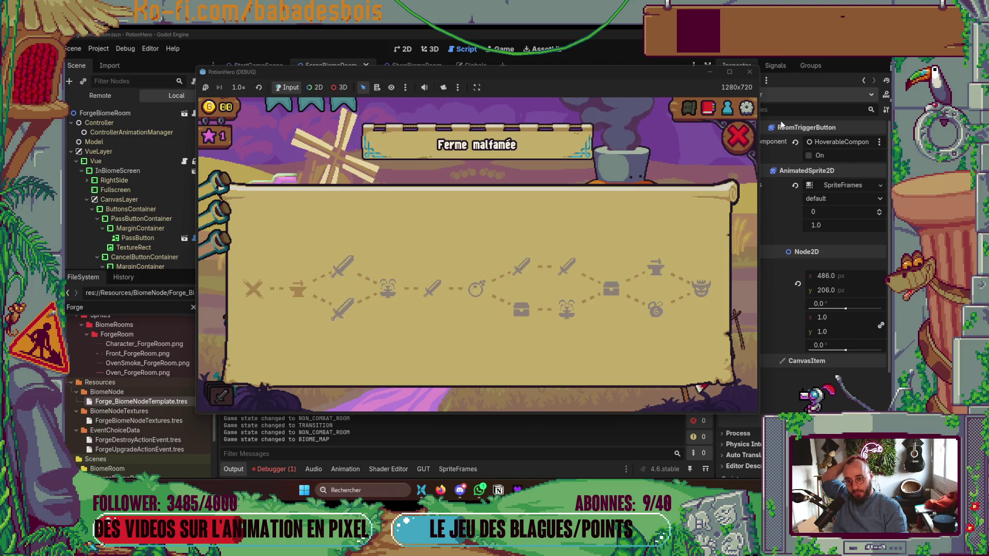
{"action": "left_click", "coordinate": [738, 137]}
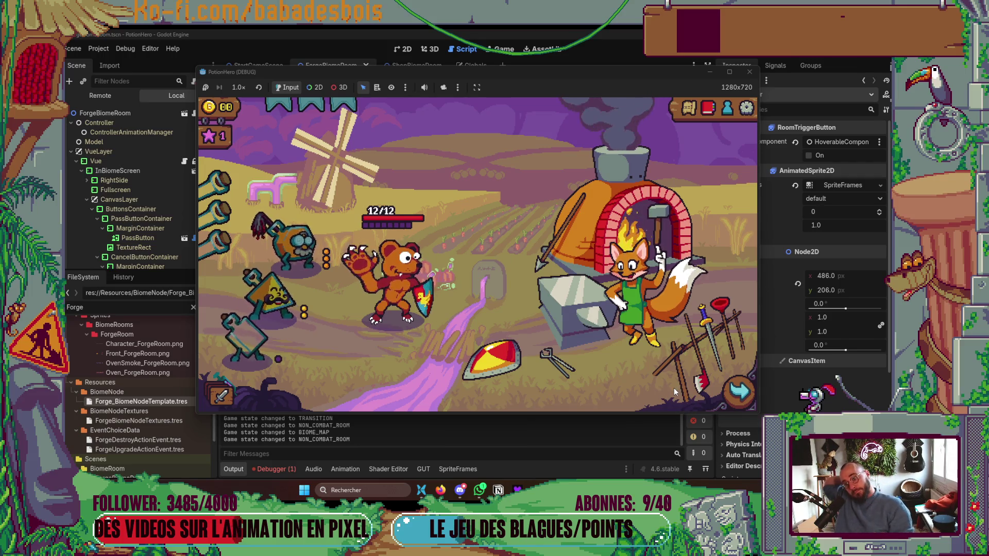
{"action": "left_click", "coordinate": [740, 396]}
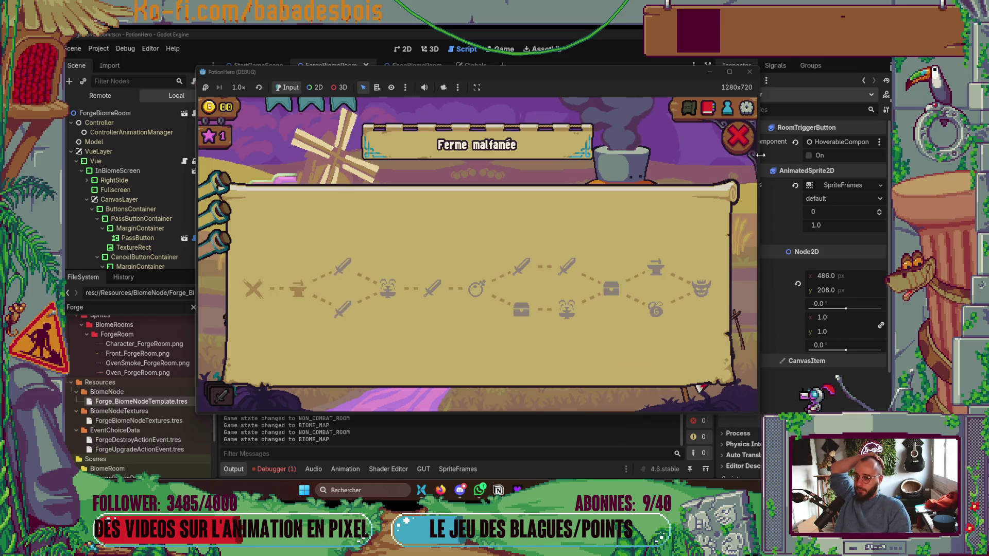
{"action": "left_click", "coordinate": [737, 137]}
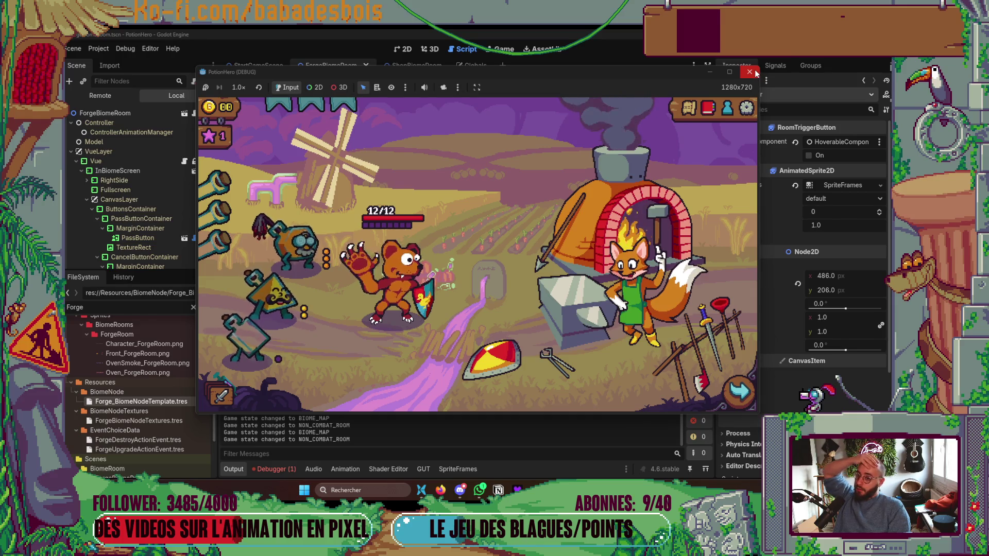
{"action": "left_click", "coordinate": [753, 73]}
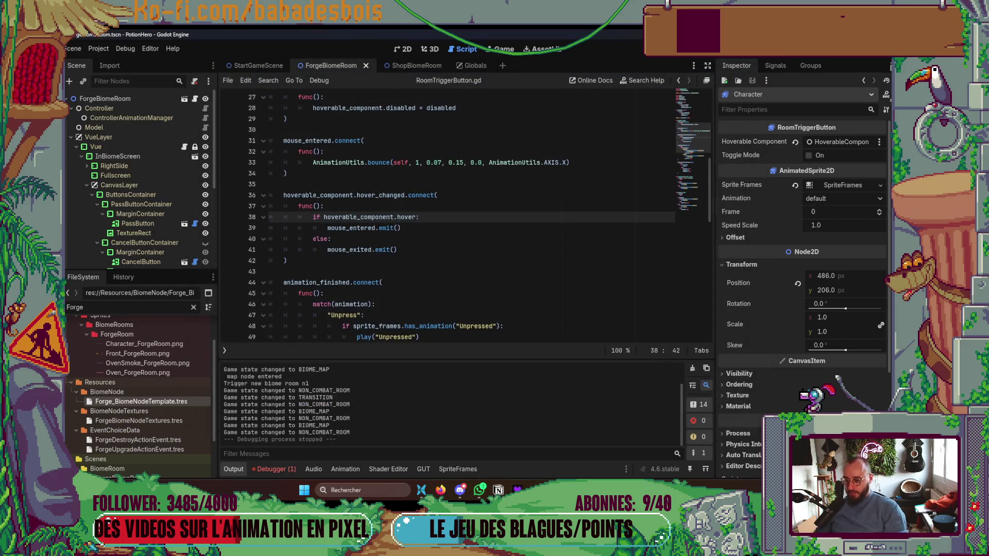
{"action": "key", "text": "alt+Tab"}
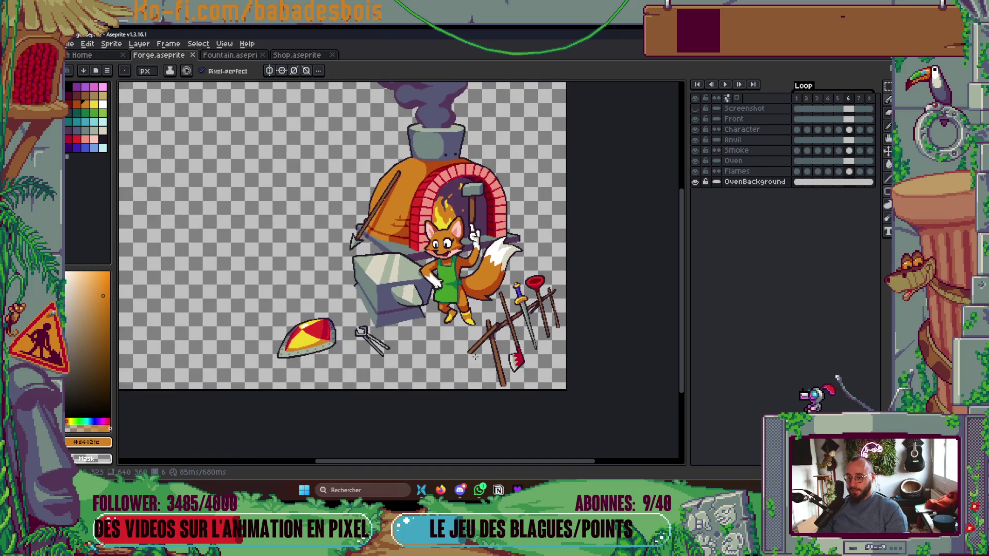
Rename the Loop tag to Loop1 and duplicate frames 1–8 to make 16 frames.
{"action": "left_click", "coordinate": [799, 97]}
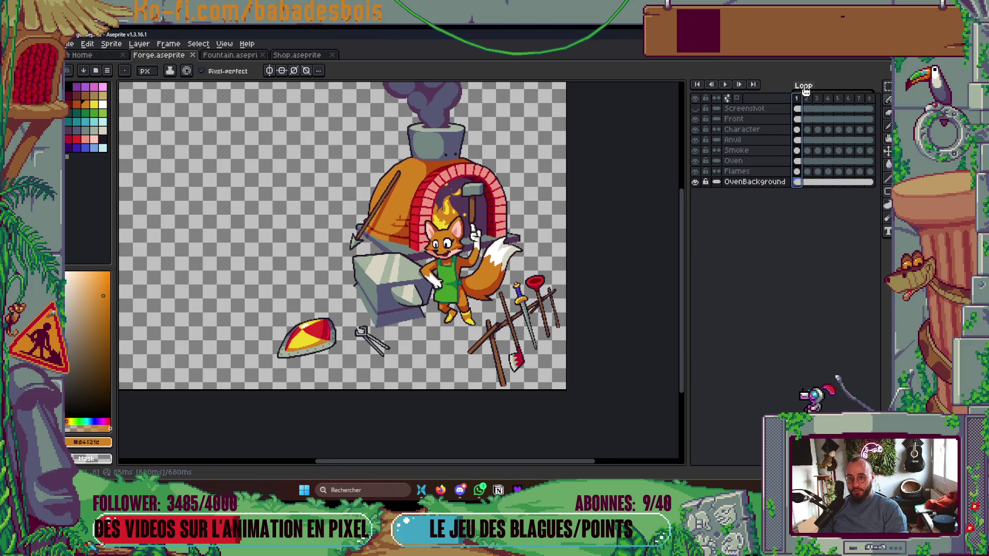
{"action": "double_click", "coordinate": [802, 86]}
{"action": "key", "text": "Return"}
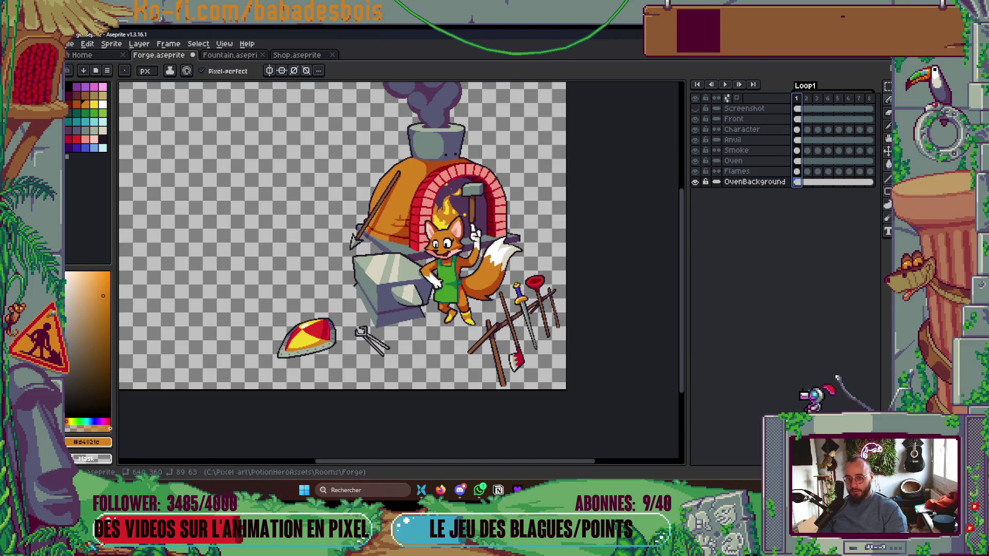
{"action": "left_click_drag", "start_coordinate": [803, 98], "coordinate": [872, 103]}
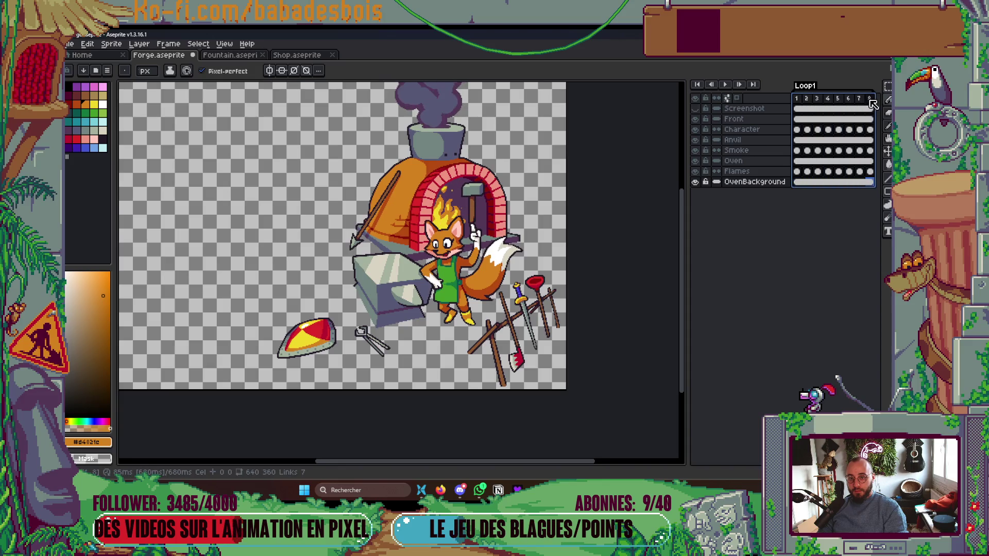
{"action": "key", "text": "alt+n"}
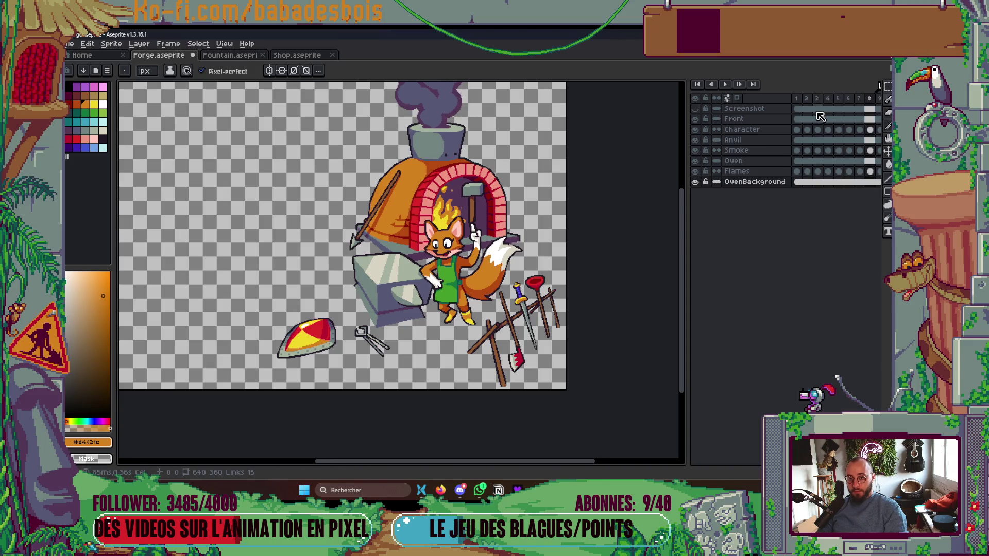
Add a new tag over the selected eight frames.
{"action": "left_click_drag", "start_coordinate": [870, 102], "coordinate": [800, 99]}
{"action": "right_click", "coordinate": [801, 99]}
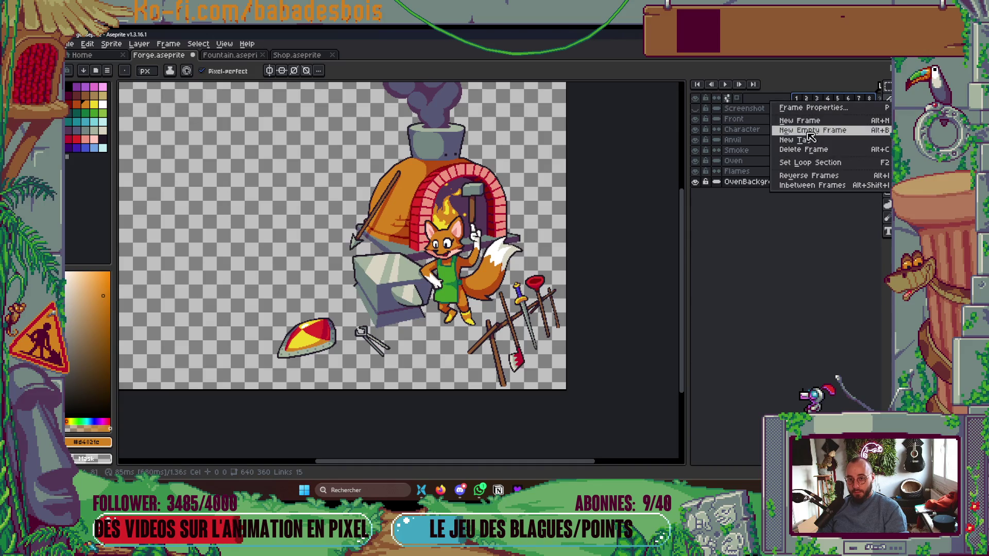
{"action": "left_click", "coordinate": [813, 145]}
{"action": "type", "text": "Loop"}
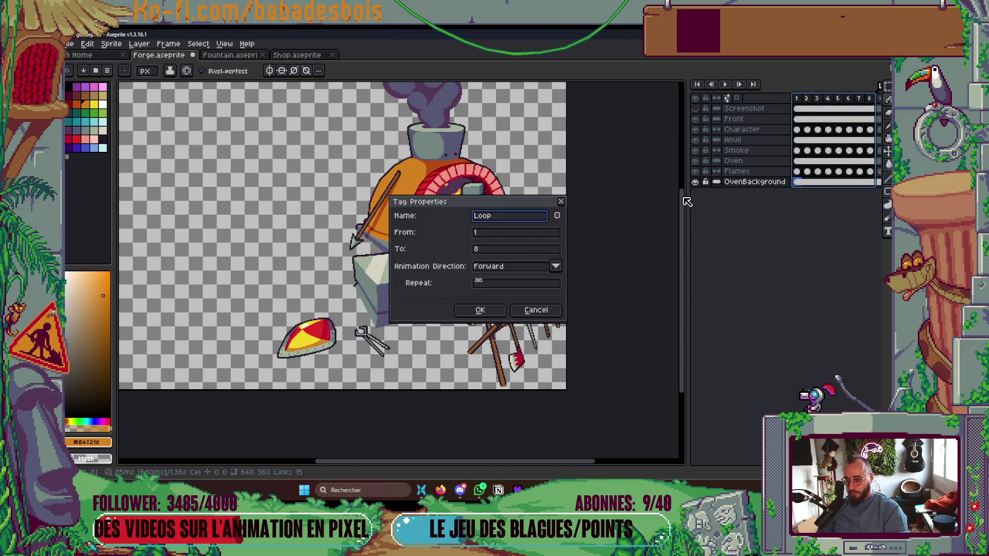
{"action": "type", "text": "2"}
{"action": "key", "text": "Return"}
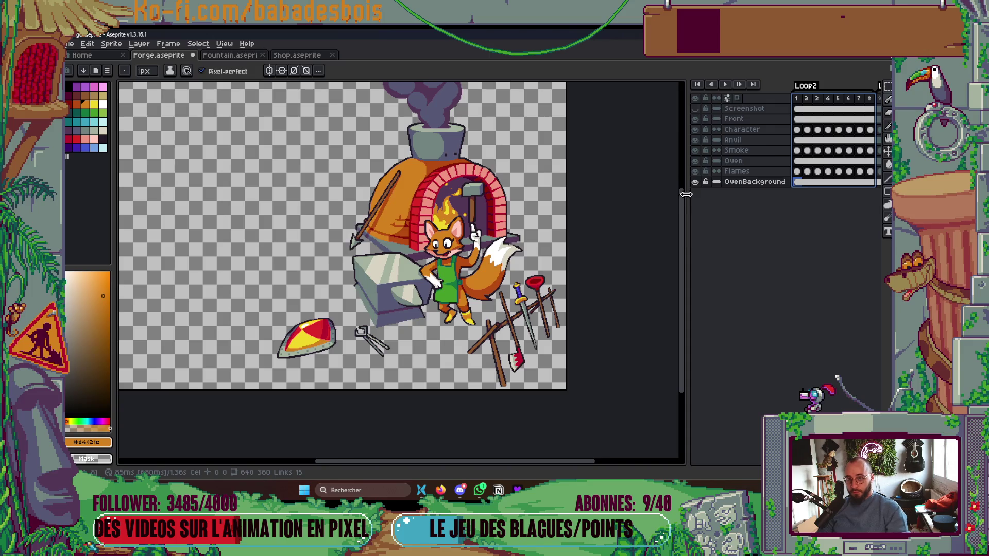
Name the tags Loop1 for frames 1–8 and Loop2 for frames 9–16.
{"action": "left_click_drag", "start_coordinate": [678, 264], "coordinate": [578, 272]}
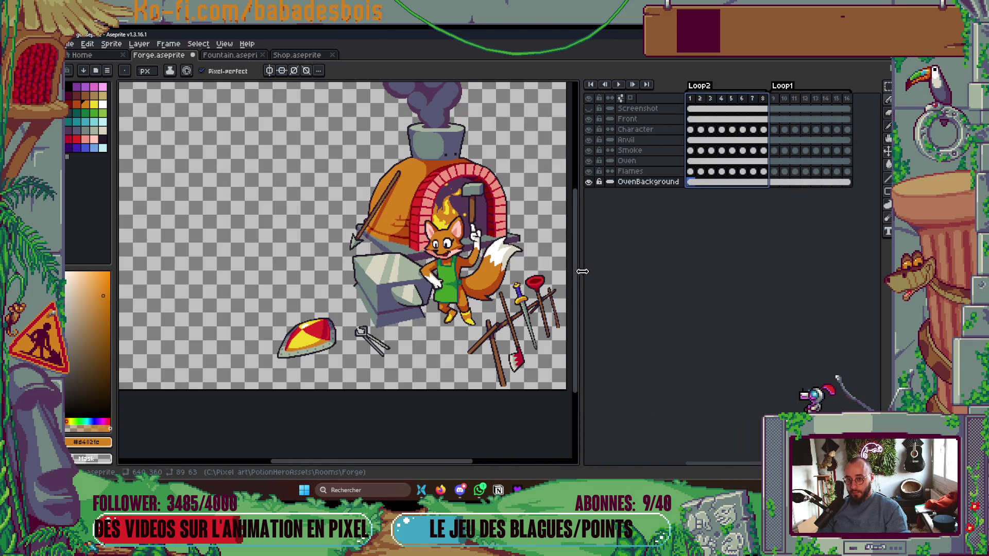
{"action": "double_click", "coordinate": [710, 86]}
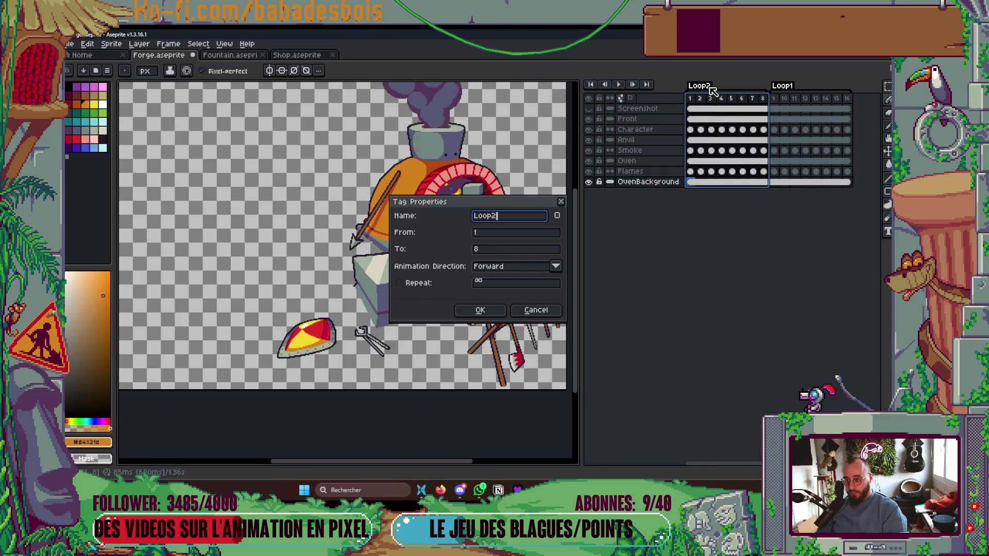
{"action": "key", "text": "Return"}
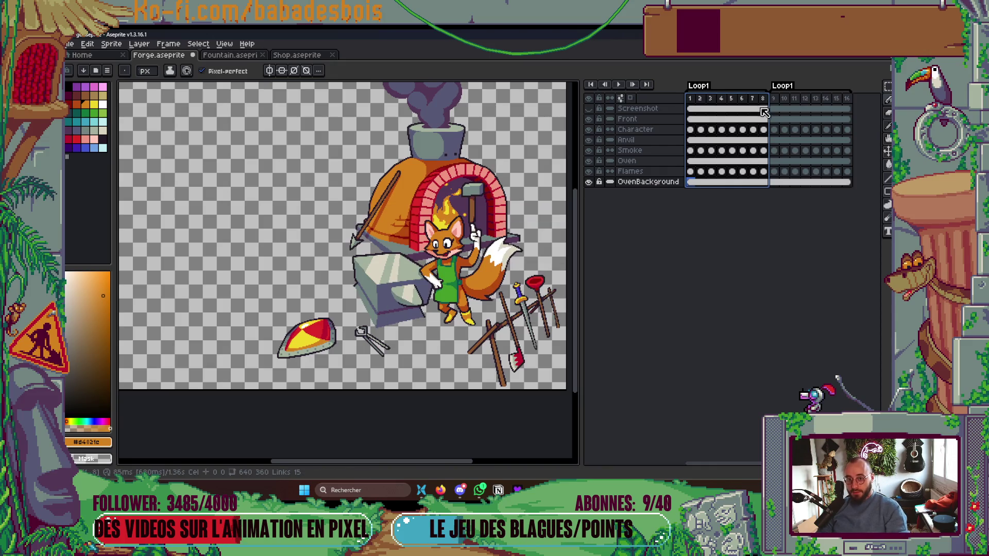
{"action": "double_click", "coordinate": [782, 87]}
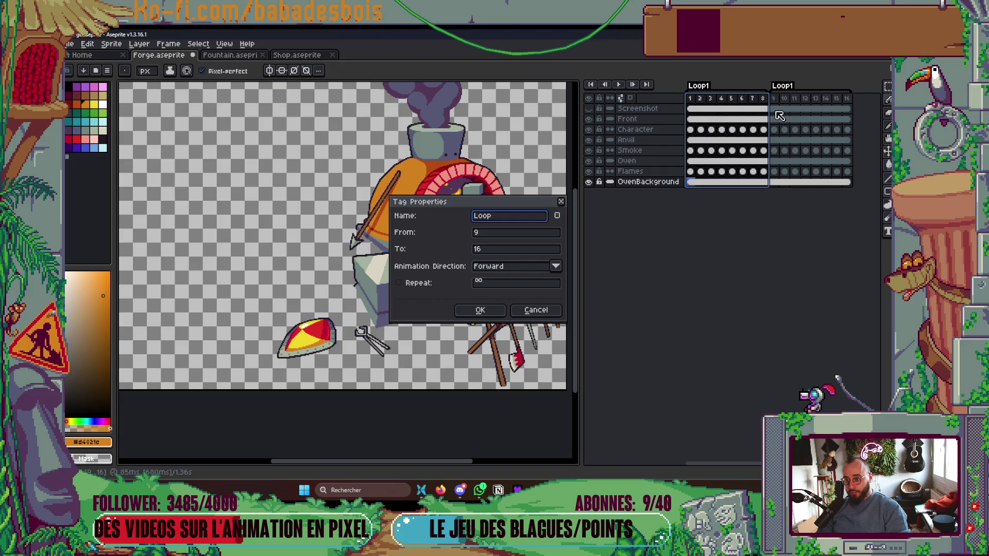
{"action": "type", "text": "2"}
{"action": "key", "text": "Return"}
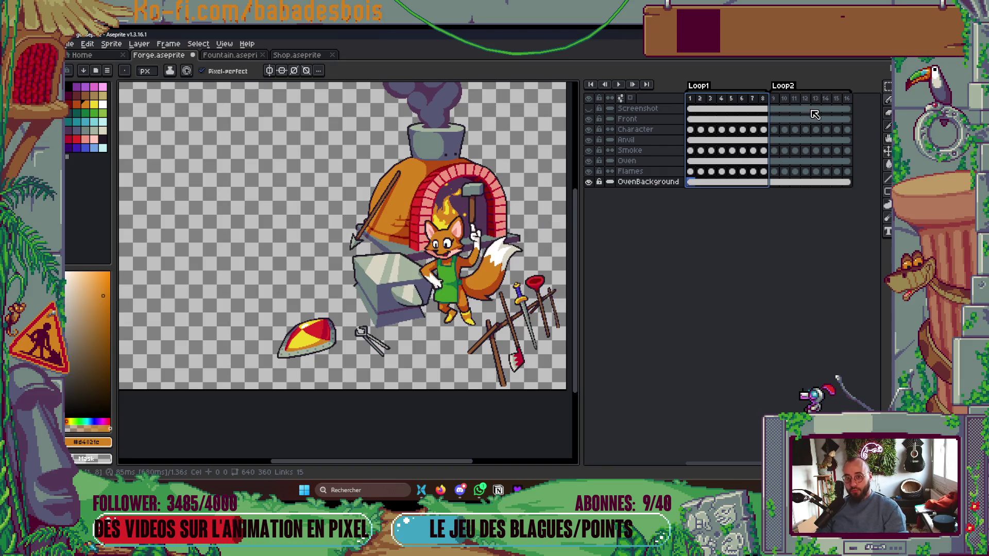
{"action": "left_click", "coordinate": [806, 103]}
On frame 14, fill the fox's right eye orange and add a dark-orange eyelid pixel.
{"action": "key", "text": "Right"}
{"action": "key", "text": "Right"}
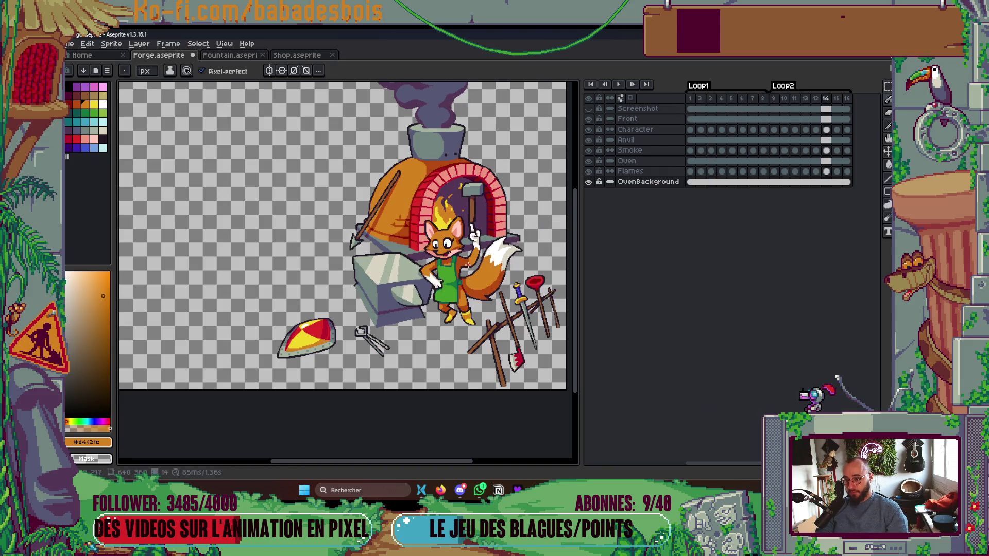
{"action": "scroll", "coordinate": [429, 186], "scroll_direction": "up", "scroll_amount": 6}
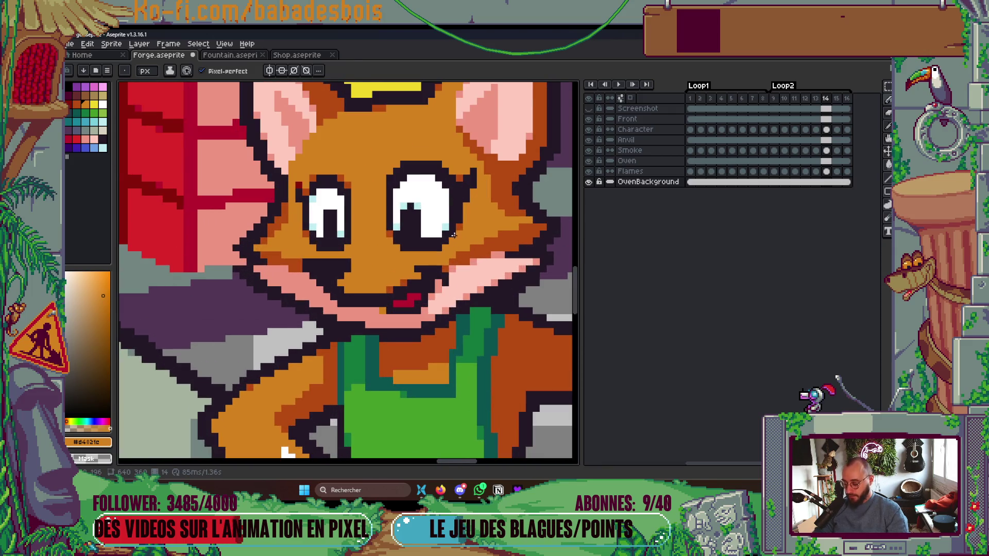
{"action": "key", "text": "i"}
{"action": "key", "text": "g"}
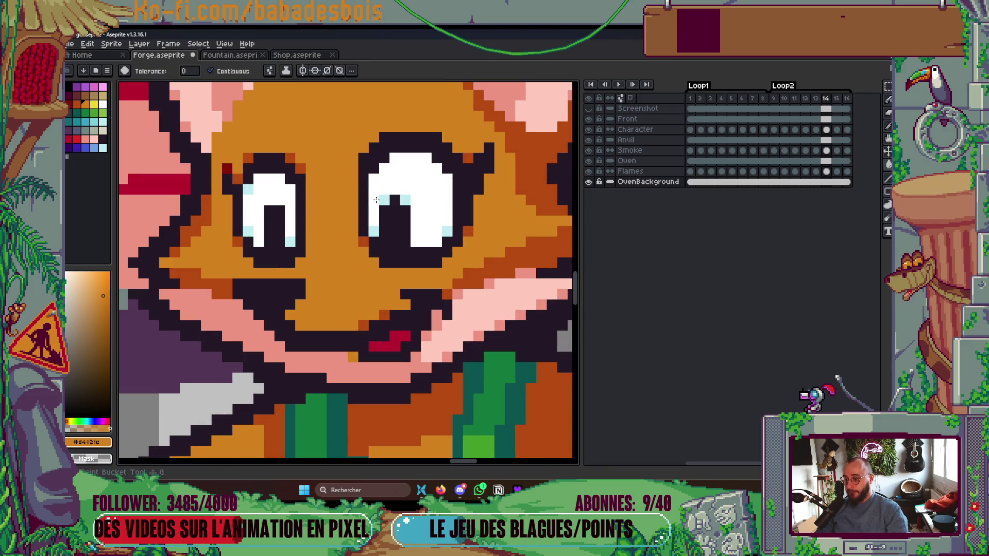
{"action": "key", "text": "b"}
{"action": "left_click", "coordinate": [376, 204]}
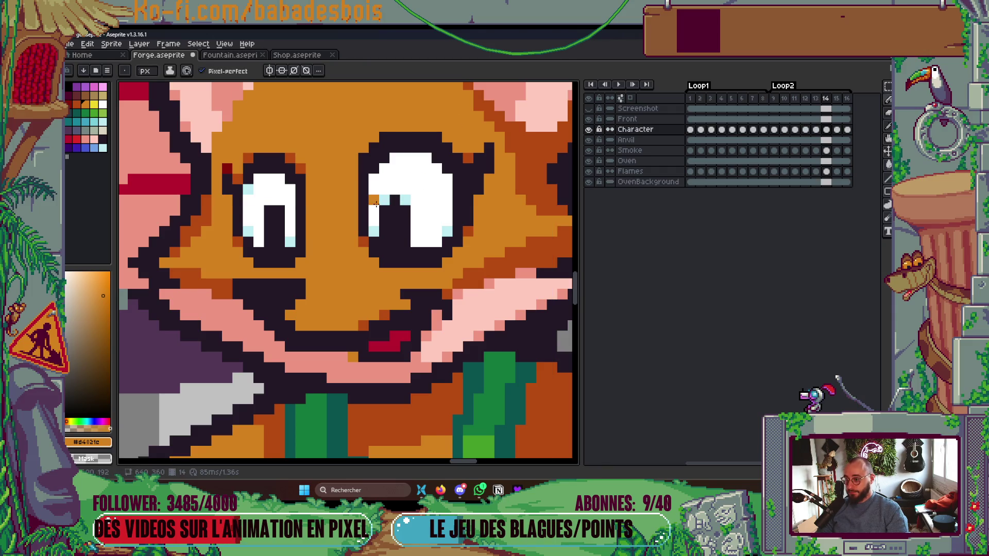
{"action": "key", "text": "g"}
{"action": "left_click", "coordinate": [413, 183]}
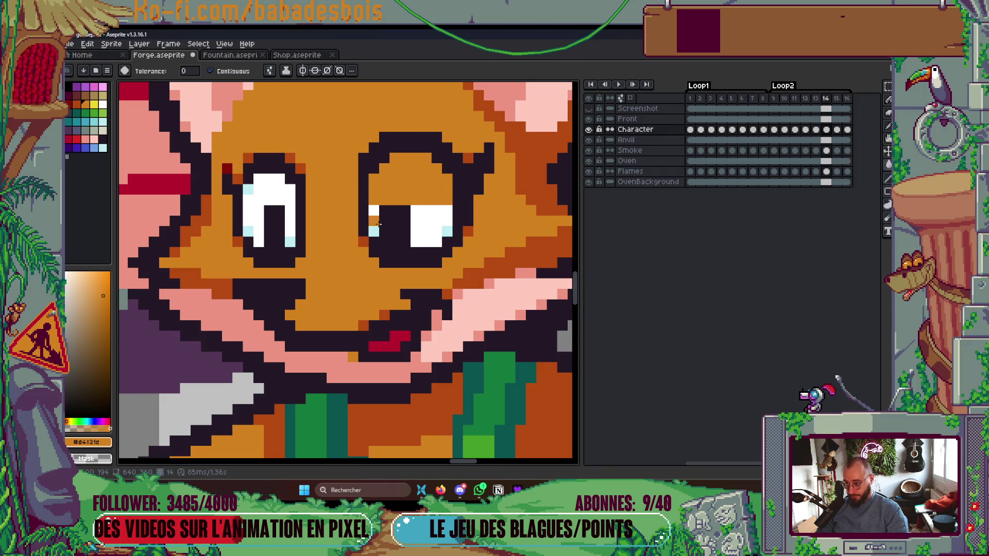
{"action": "left_click", "coordinate": [493, 276], "text": "alt"}
{"action": "key", "text": "b"}
{"action": "left_click", "coordinate": [374, 200]}
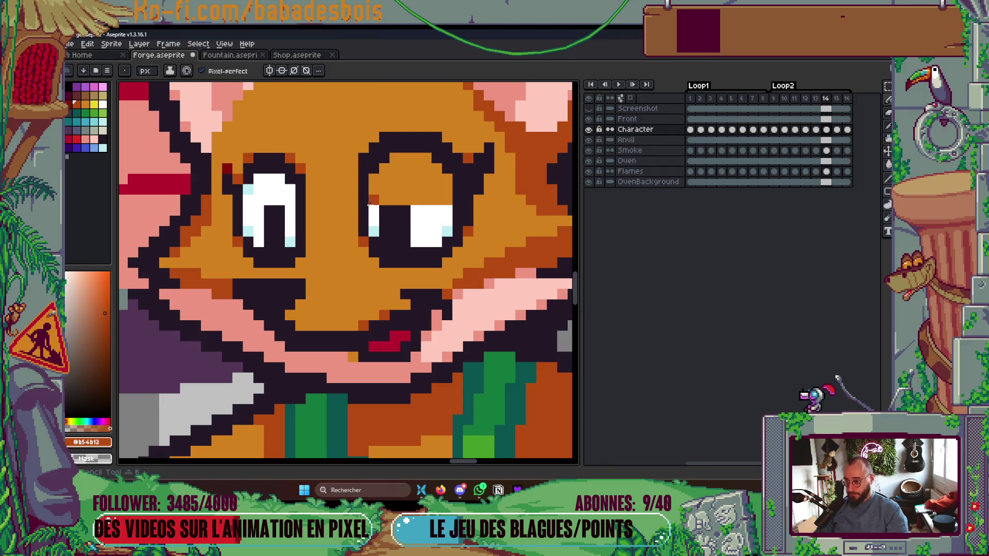
Paint over the light-blue eye highlight and pick the darker orange eyelid colour.
{"action": "left_click", "coordinate": [392, 191], "text": "alt"}
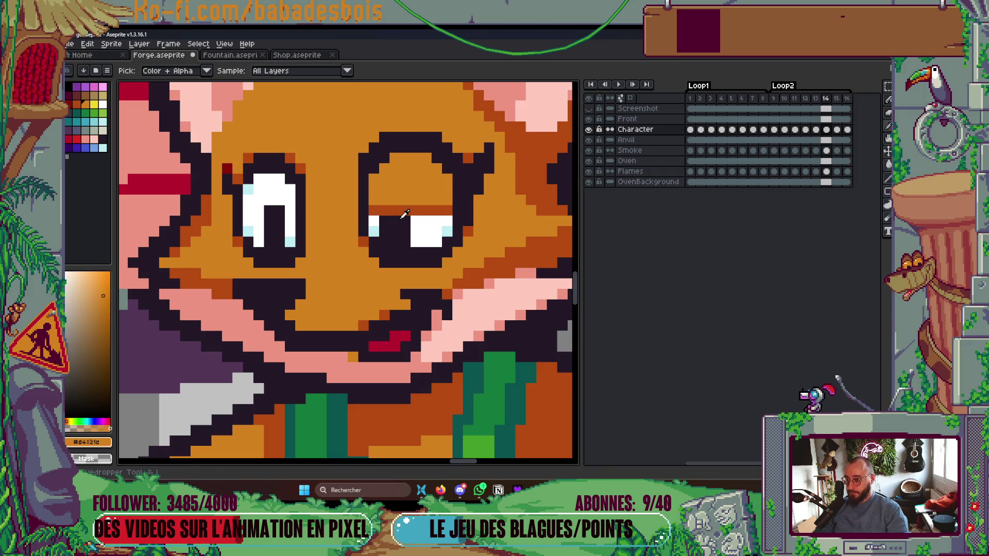
{"action": "key", "text": "g"}
{"action": "key", "text": "b"}
{"action": "right_click", "coordinate": [378, 234]}
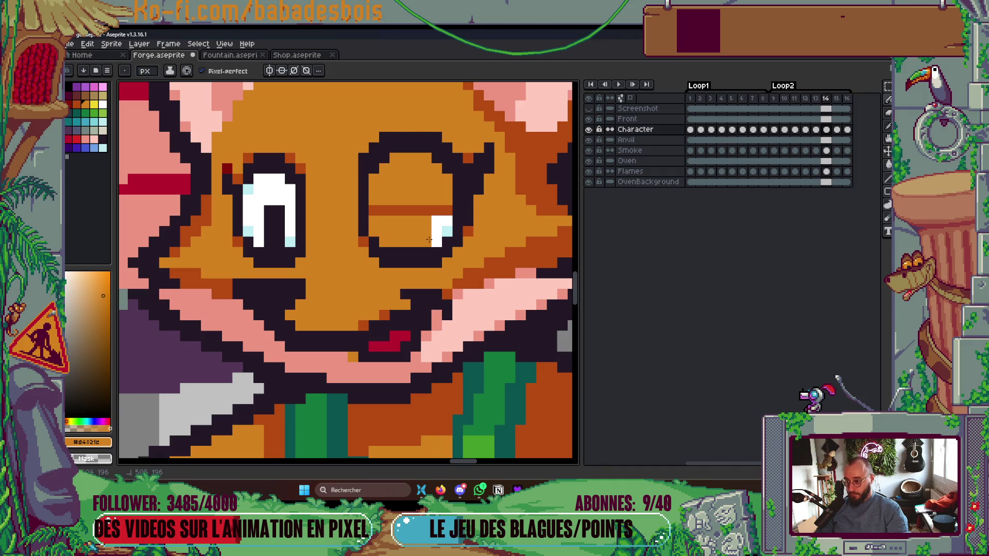
{"action": "scroll", "coordinate": [447, 232], "scroll_direction": "down", "scroll_amount": 5}
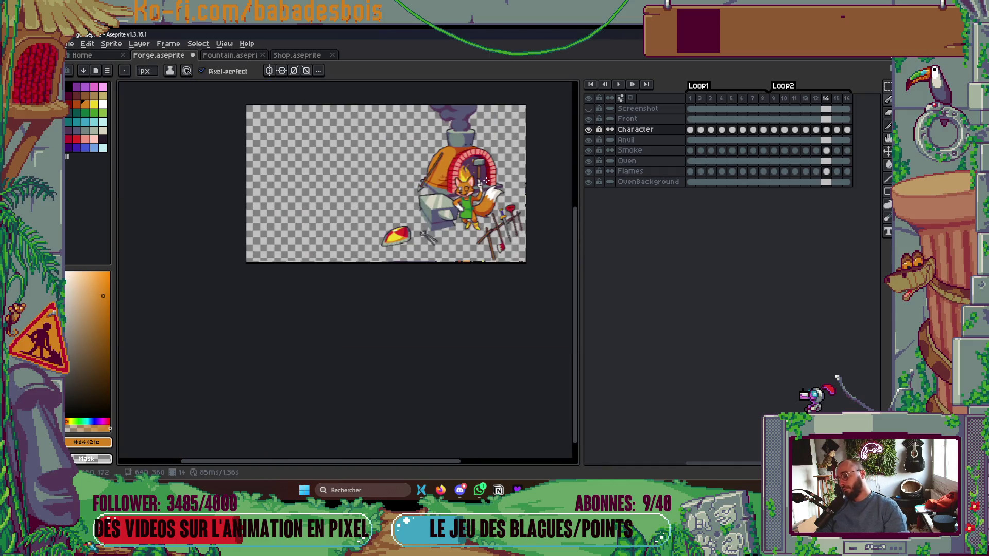
{"action": "scroll", "coordinate": [447, 232], "scroll_direction": "up", "scroll_amount": 1}
{"action": "scroll", "coordinate": [439, 199], "scroll_direction": "up", "scroll_amount": 6}
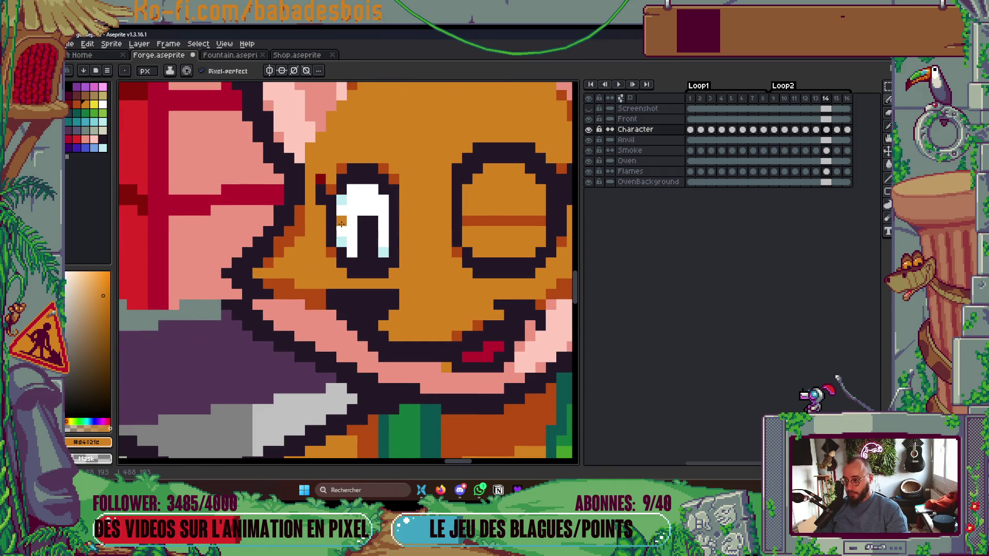
{"action": "key", "text": "b"}
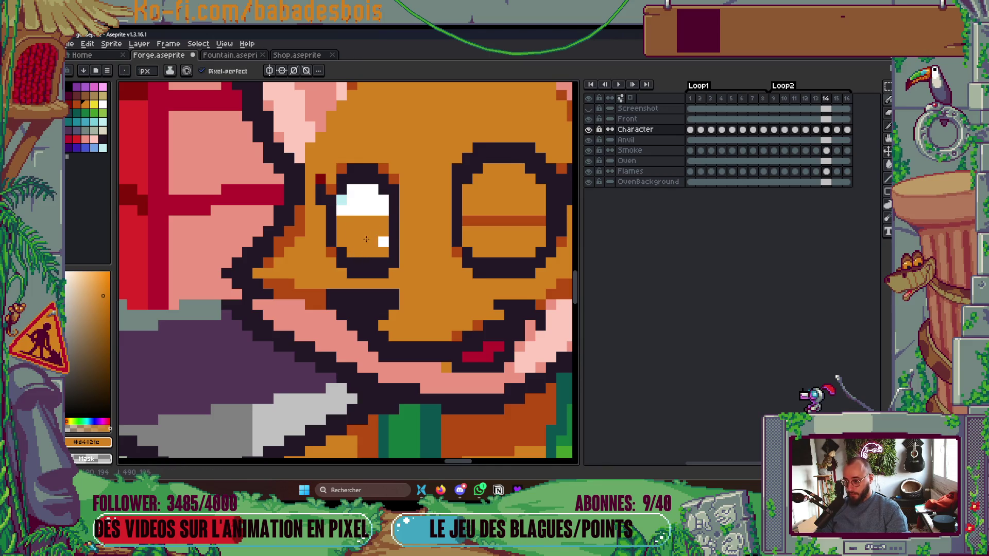
{"action": "key", "text": "ctrl+z"}
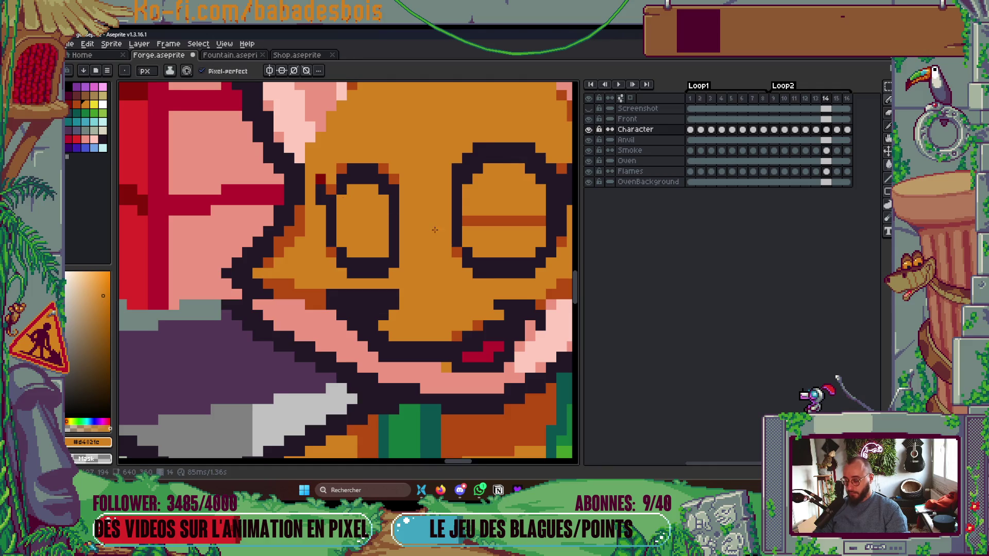
{"action": "left_click", "coordinate": [502, 222], "text": "alt"}
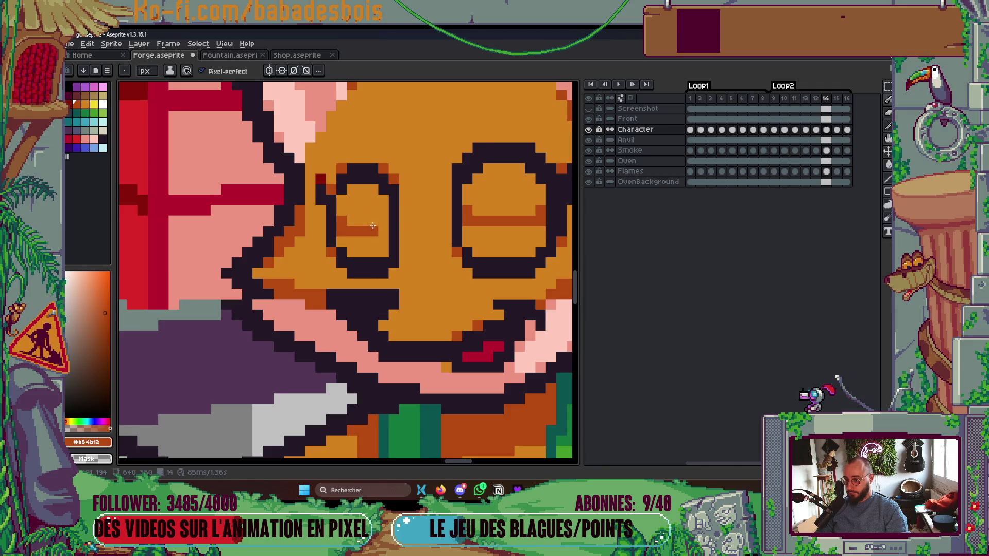
{"action": "scroll", "coordinate": [383, 222], "scroll_direction": "down", "scroll_amount": 5}
Play the animation to check the fox's blink.
{"action": "key", "text": "Return"}
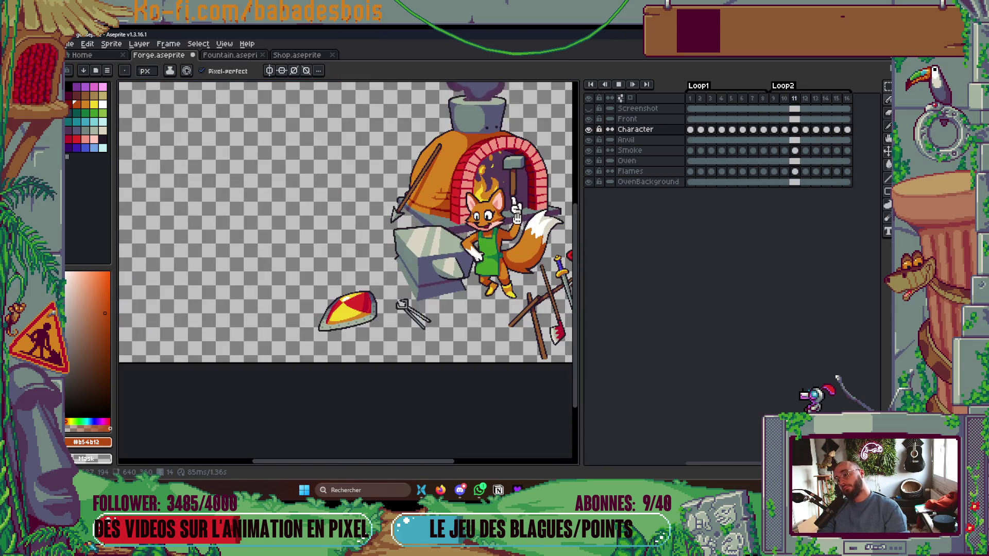
{"action": "left_click_drag", "start_coordinate": [481, 277], "coordinate": [467, 298]}
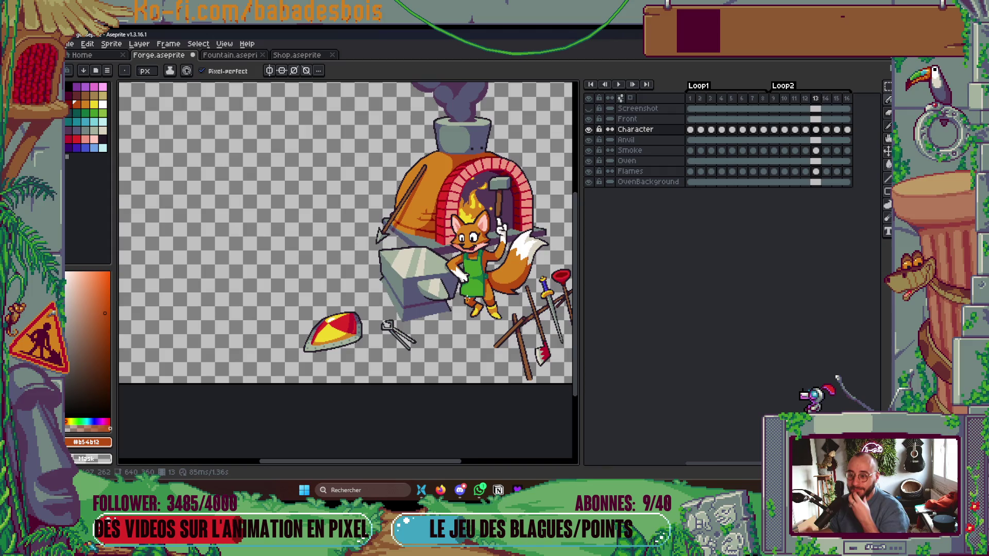
{"action": "left_click_drag", "start_coordinate": [426, 316], "coordinate": [419, 330]}
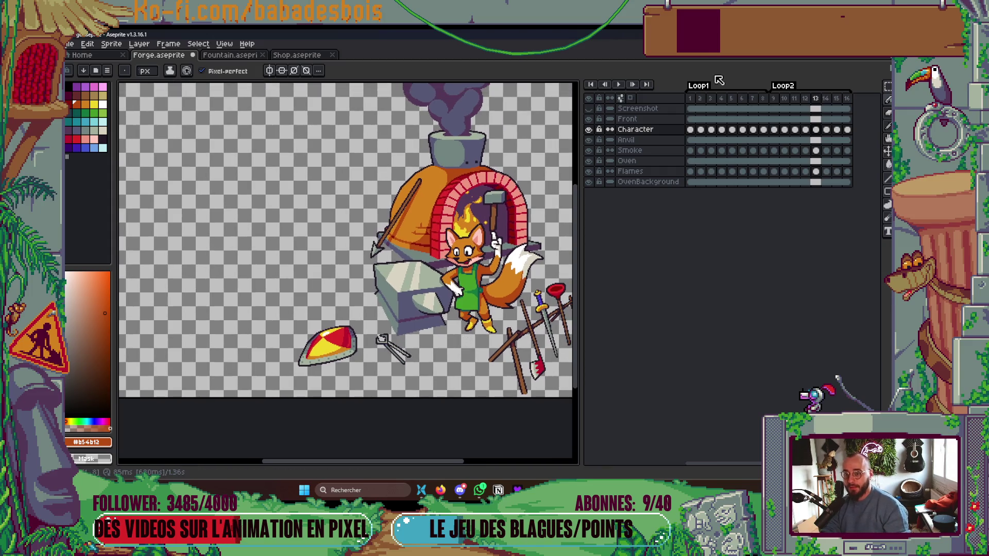
Hide Smoke and Flames, solo the Character layer, then show Anvil again.
{"action": "left_click", "coordinate": [588, 150]}
{"action": "left_click", "coordinate": [589, 171]}
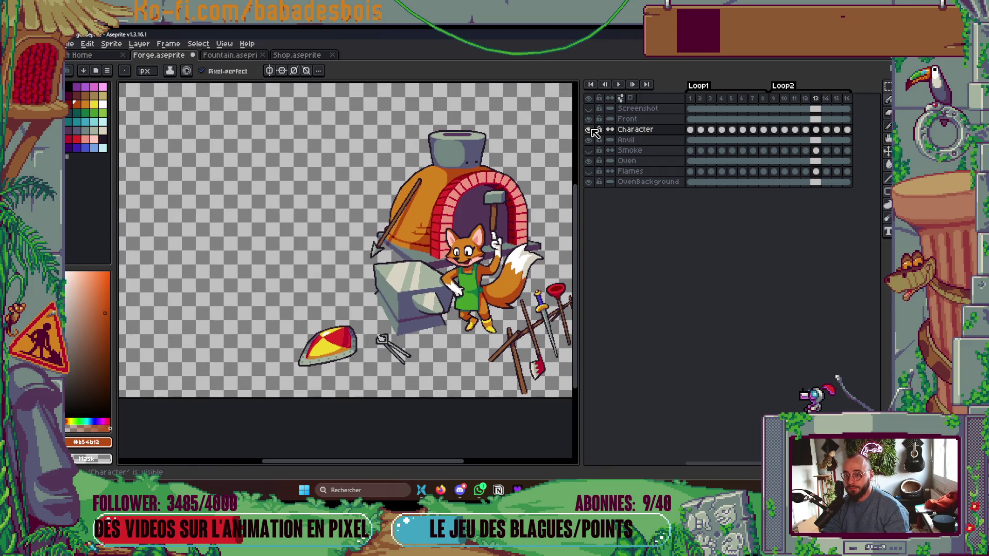
{"action": "left_click", "coordinate": [591, 129], "text": "alt"}
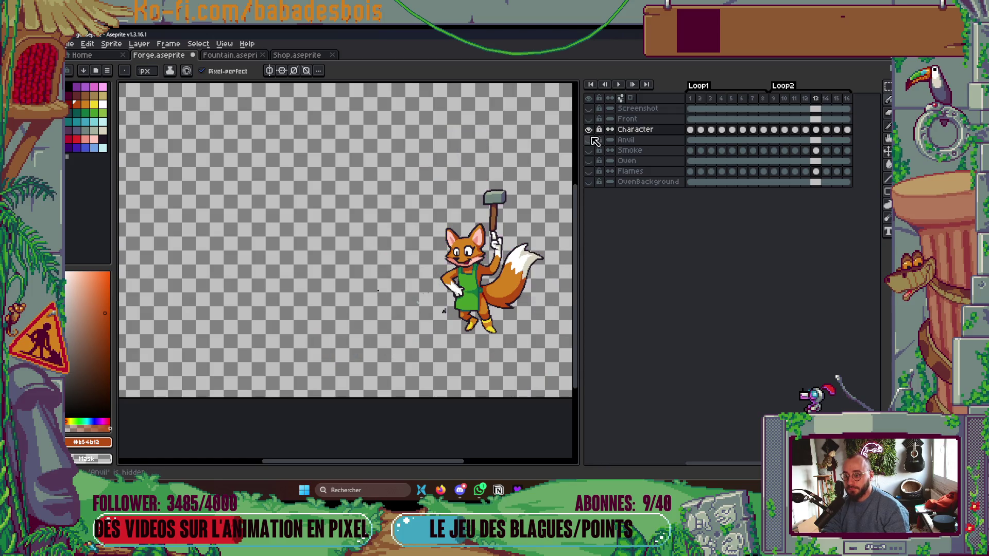
{"action": "left_click", "coordinate": [589, 140]}
Open Export Sprite Sheet, tick Merge Duplicates under Layout, cancel, and return to frame 14.
{"action": "left_click", "coordinate": [691, 99]}
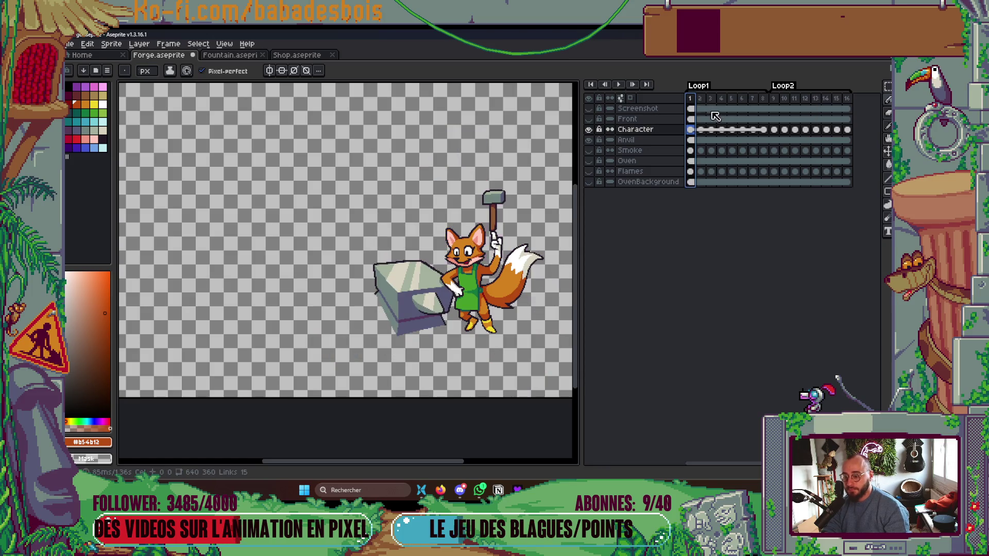
{"action": "key", "text": "ctrl+e"}
{"action": "scroll", "coordinate": [504, 242], "scroll_direction": "down", "scroll_amount": 5}
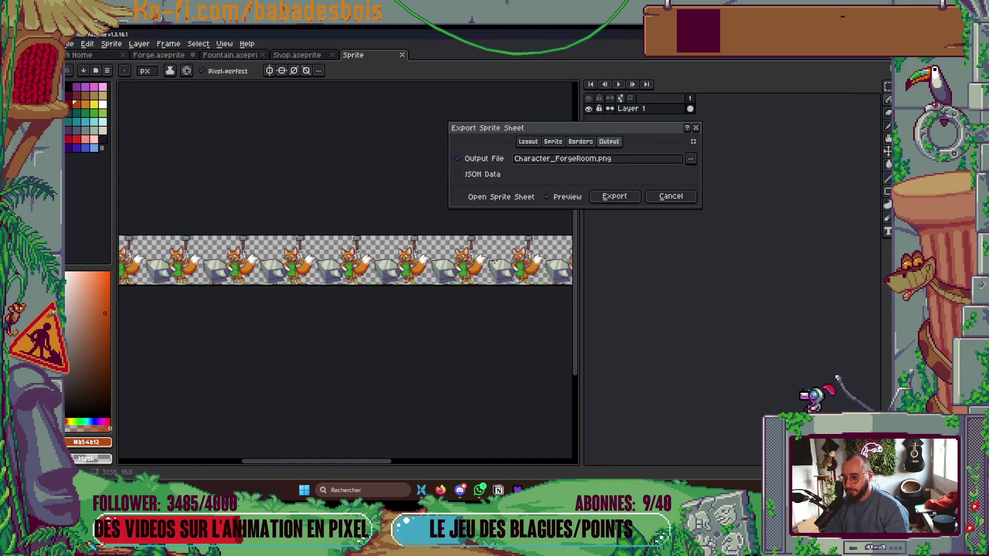
{"action": "scroll", "coordinate": [412, 272], "scroll_direction": "right", "scroll_amount": 1}
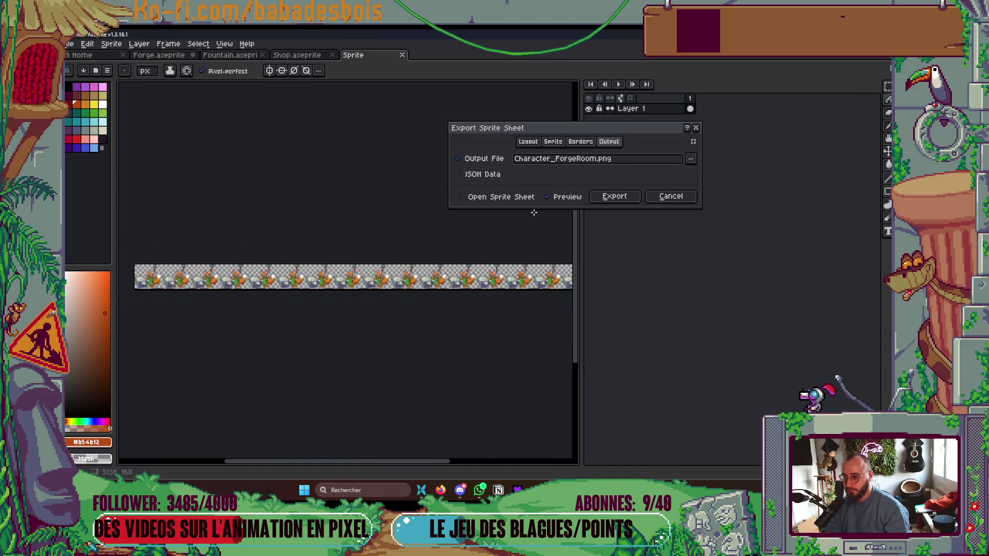
{"action": "left_click", "coordinate": [530, 142]}
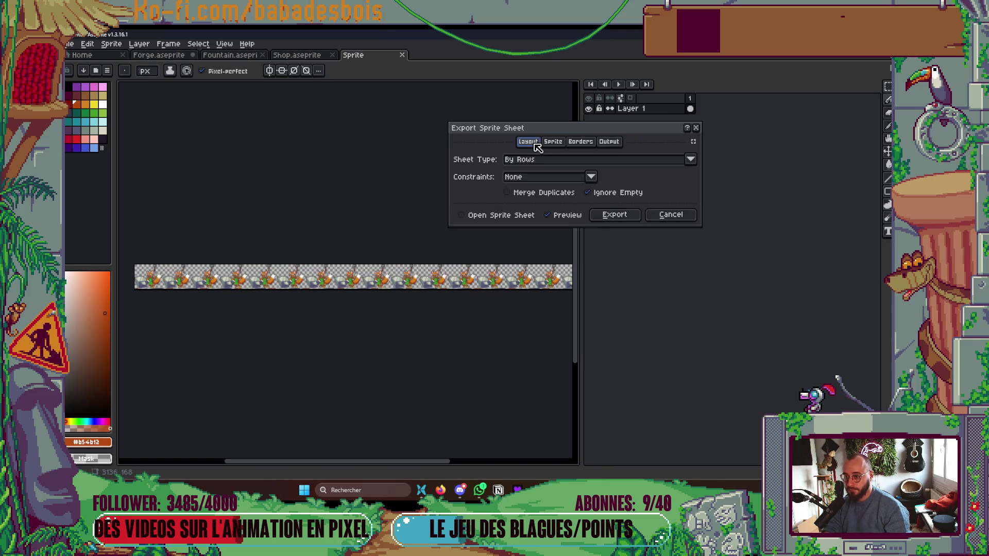
{"action": "left_click", "coordinate": [534, 199]}
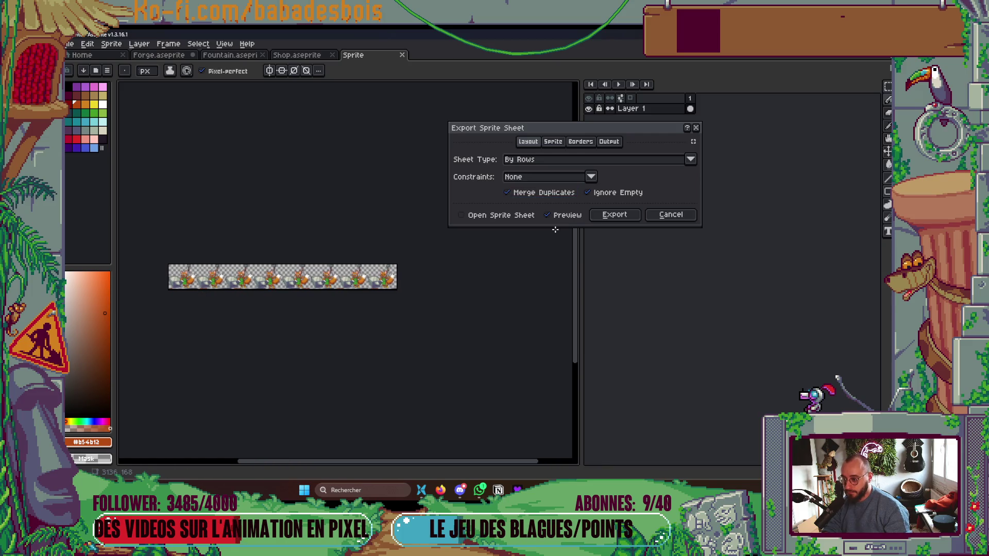
{"action": "left_click", "coordinate": [696, 129]}
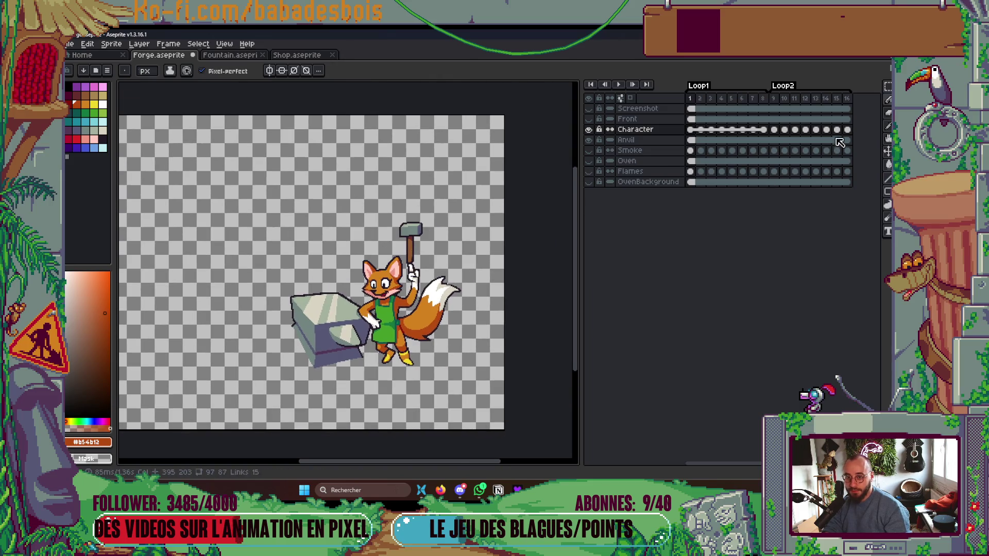
{"action": "left_click", "coordinate": [826, 129]}
Zoom in, marquee-select around the fox's eyes, then undo edits to the right eye.
{"action": "scroll", "coordinate": [409, 290], "scroll_direction": "up", "scroll_amount": 5}
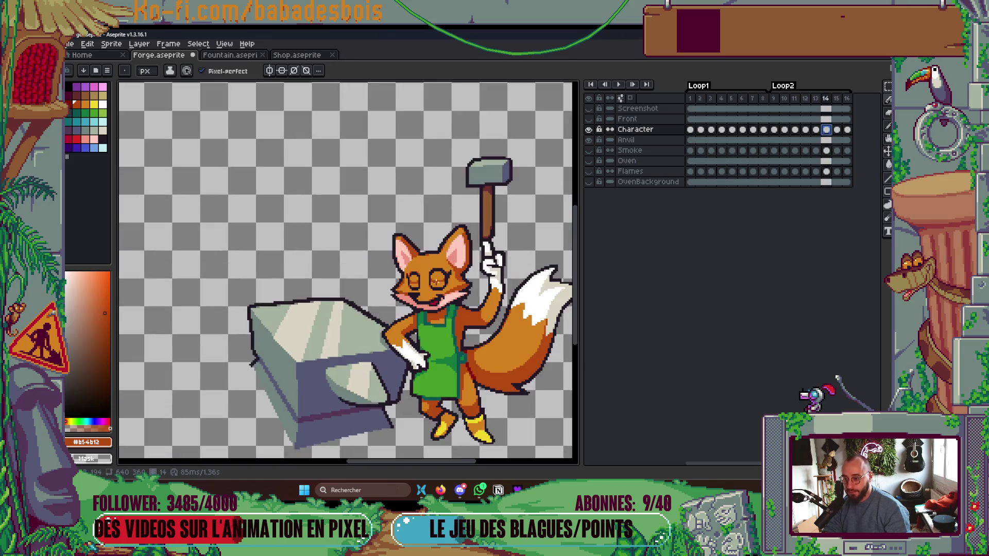
{"action": "scroll", "coordinate": [408, 290], "scroll_direction": "up", "scroll_amount": 1}
{"action": "key", "text": "m"}
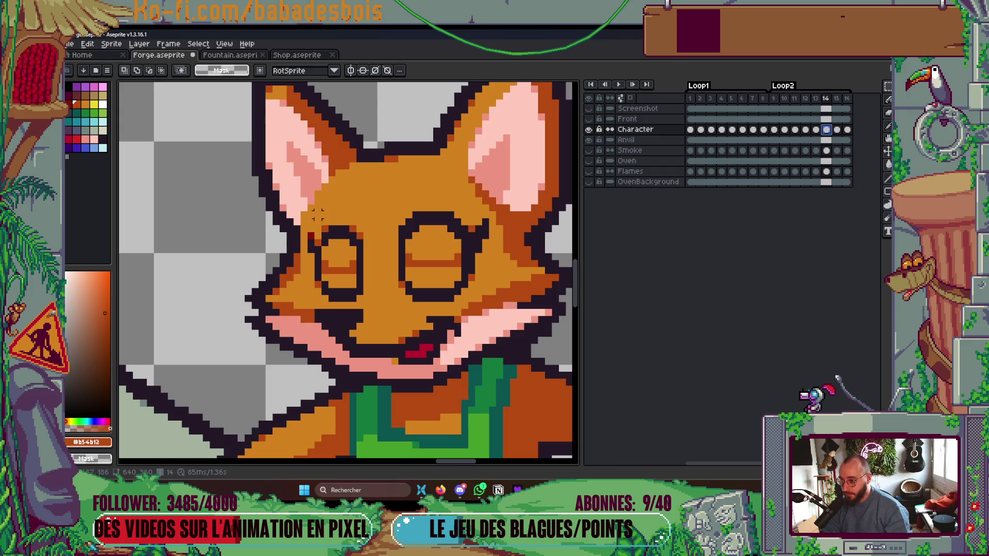
{"action": "left_click_drag", "start_coordinate": [306, 210], "coordinate": [478, 305]}
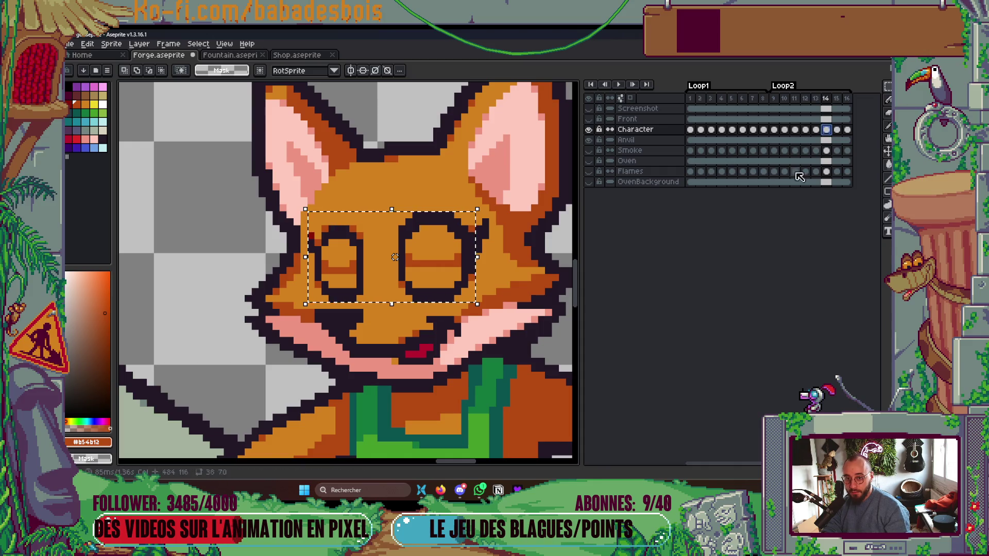
{"action": "scroll", "coordinate": [540, 276], "scroll_direction": "down", "scroll_amount": 1}
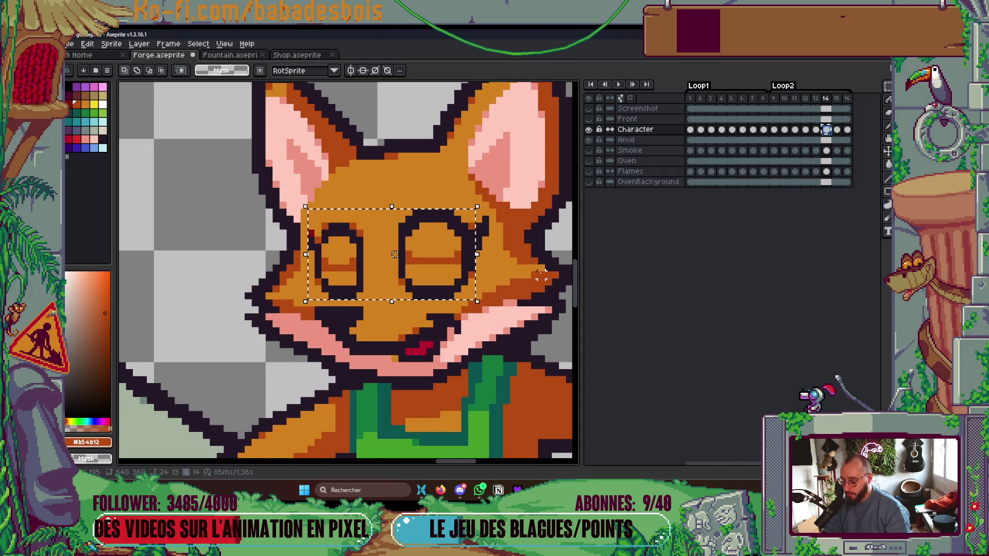
{"action": "left_click", "coordinate": [541, 276]}
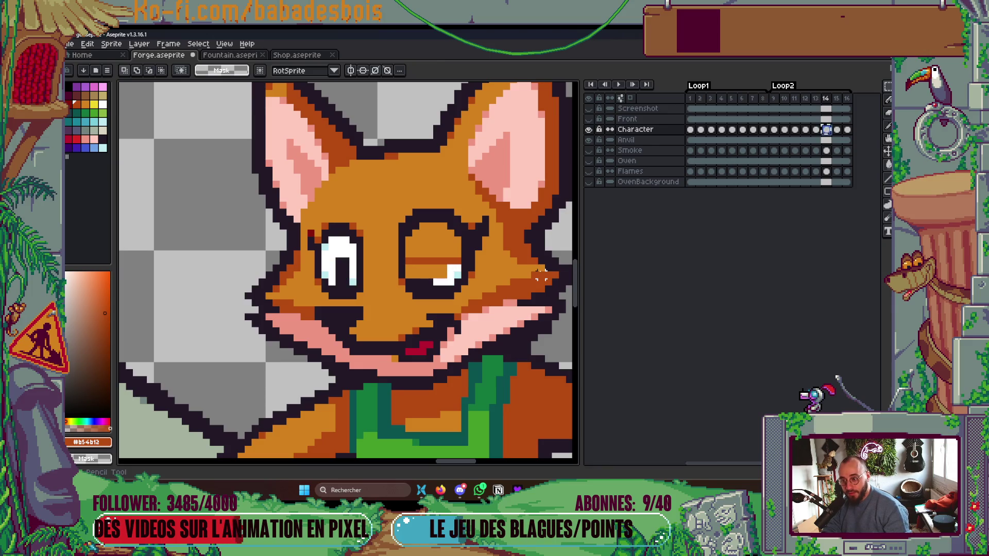
{"action": "key", "text": "ctrl+z"}
{"action": "key", "text": "g"}
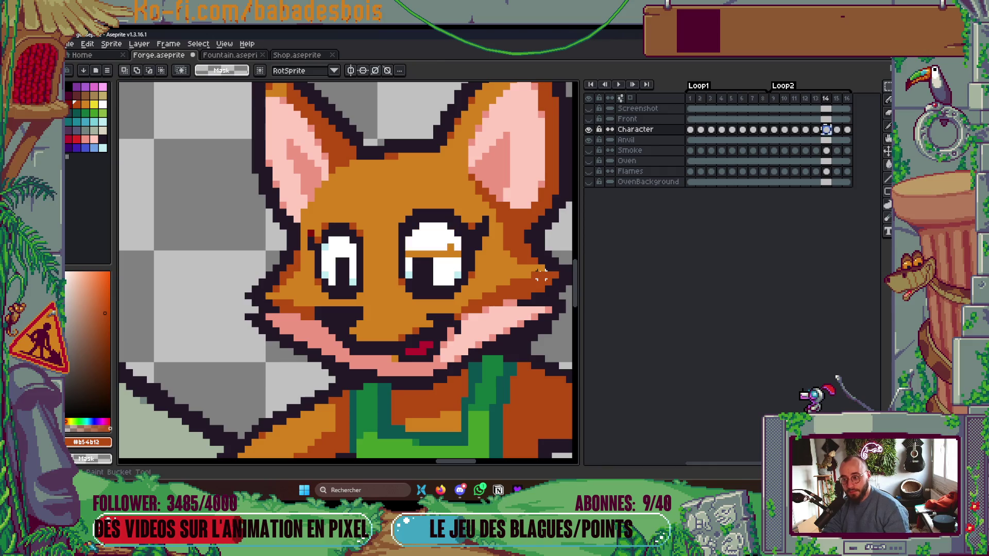
Compare against frame 4, then undo on frame 14 until both eyes are closed.
{"action": "right_click", "coordinate": [826, 129]}
{"action": "left_click", "coordinate": [741, 214]}
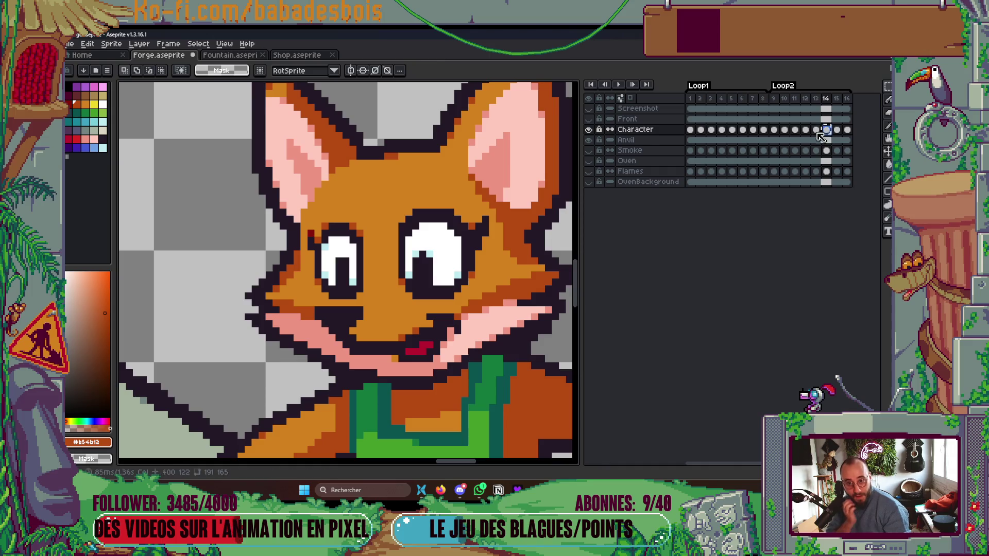
{"action": "left_click", "coordinate": [722, 130]}
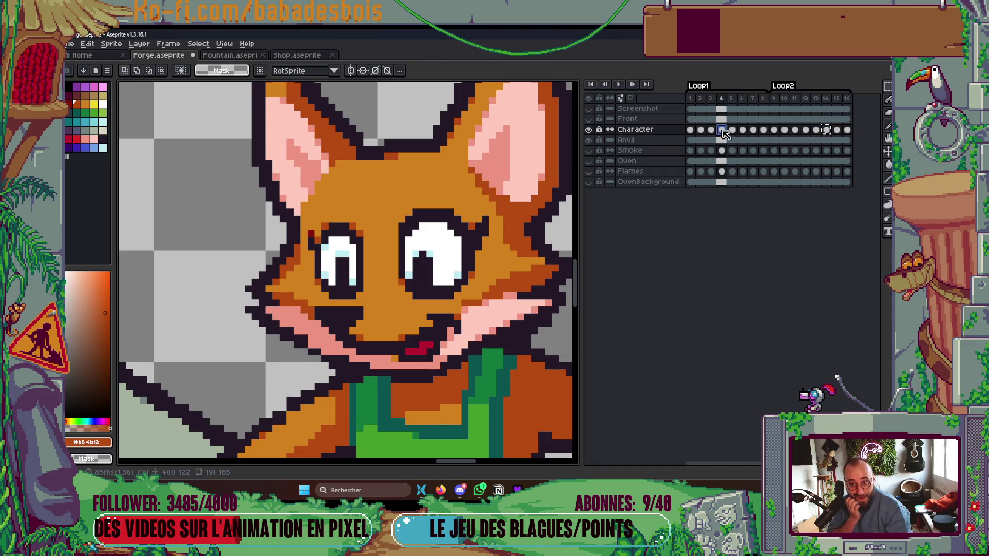
{"action": "left_click", "coordinate": [826, 130]}
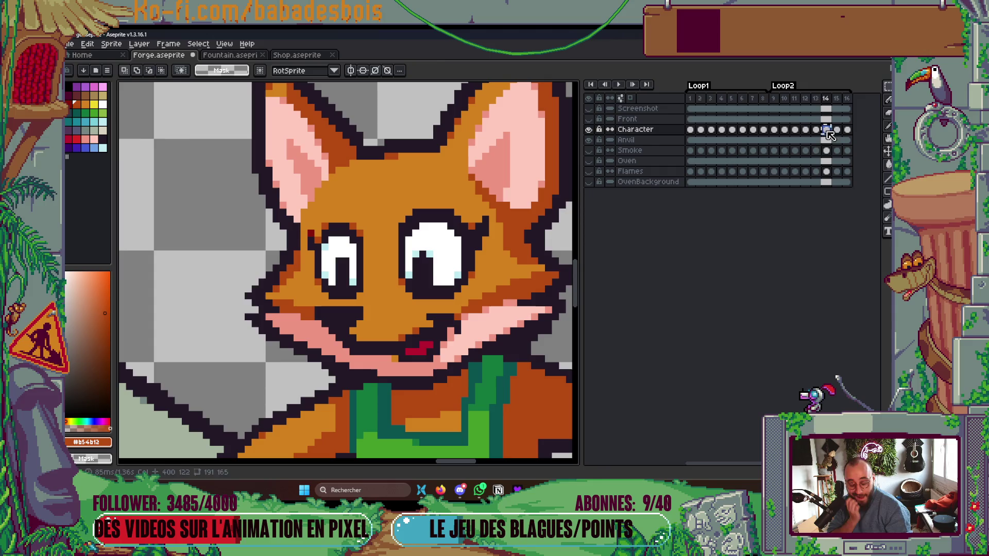
{"action": "key", "text": "ctrl+z"}
{"action": "key", "text": "ctrl+z"}
{"action": "key", "text": "ctrl+z"}
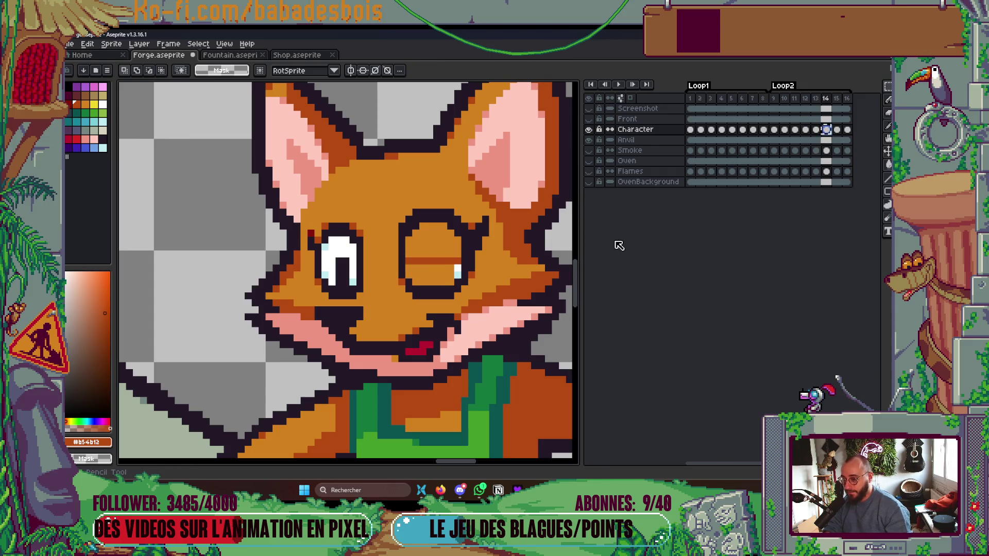
{"action": "key", "text": "ctrl+z"}
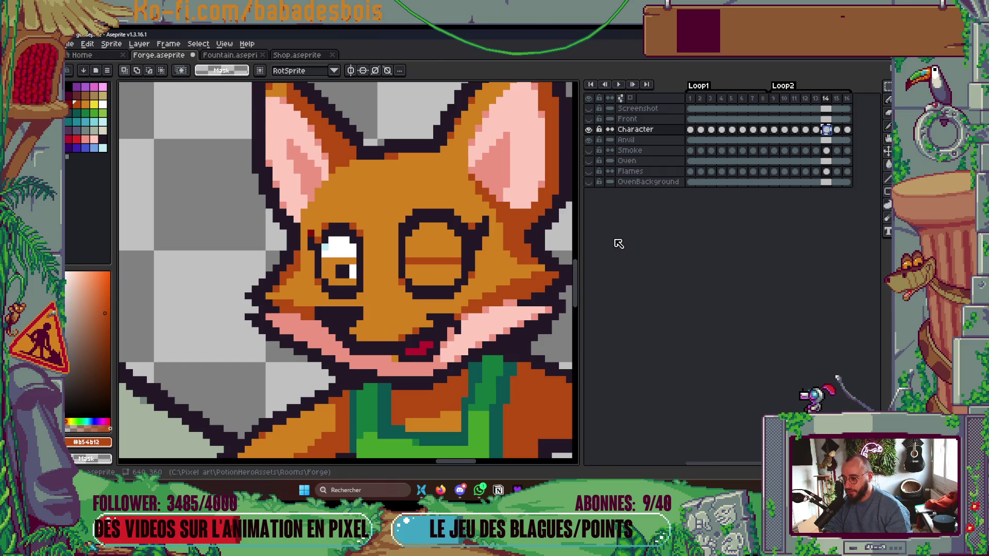
{"action": "key", "text": "ctrl+z"}
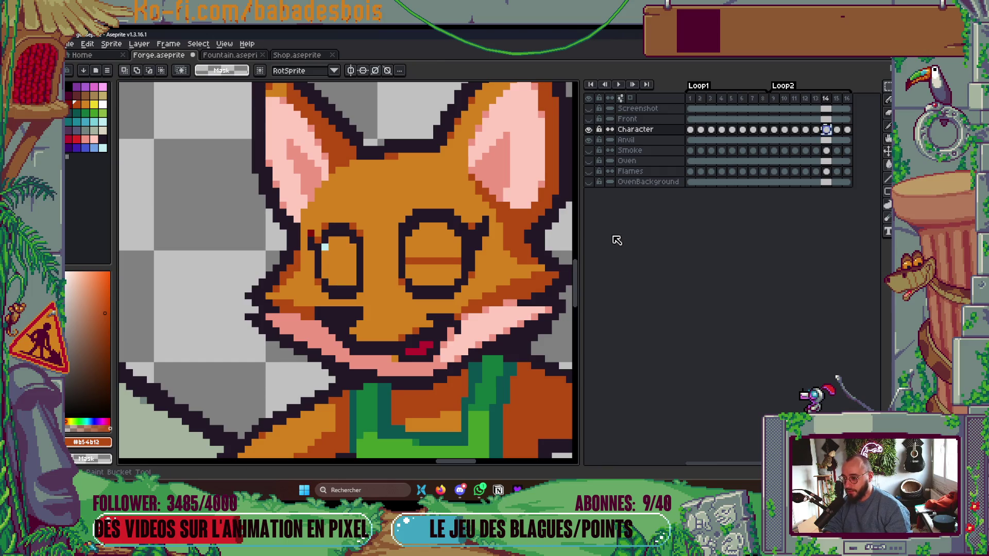
{"action": "key", "text": "ctrl+z"}
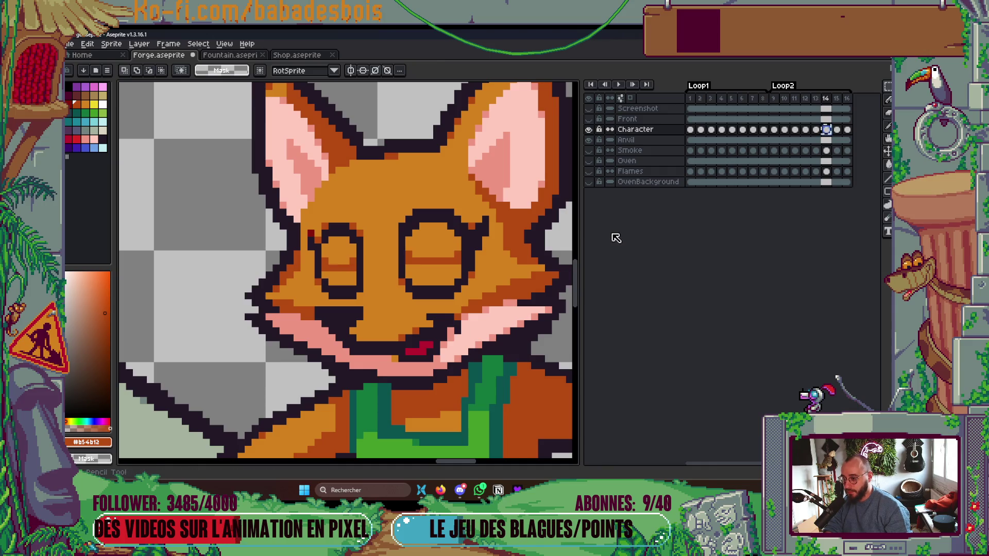
{"action": "scroll", "coordinate": [498, 219], "scroll_direction": "down", "scroll_amount": 6}
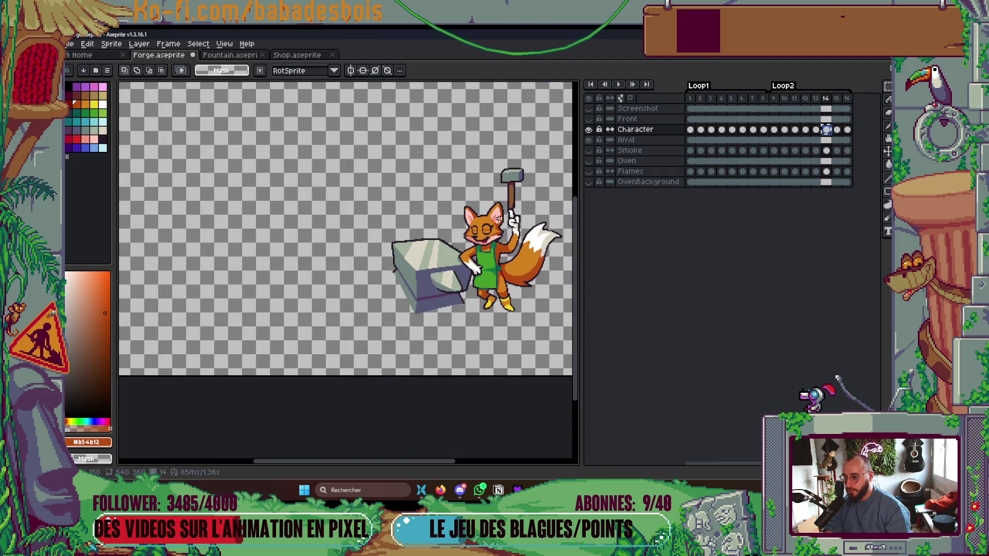
Export the sheet By Rows to Character_ForgeRoom.png, overwriting the old file, and open the PotionHero folder.
{"action": "key", "text": "ctrl+e"}
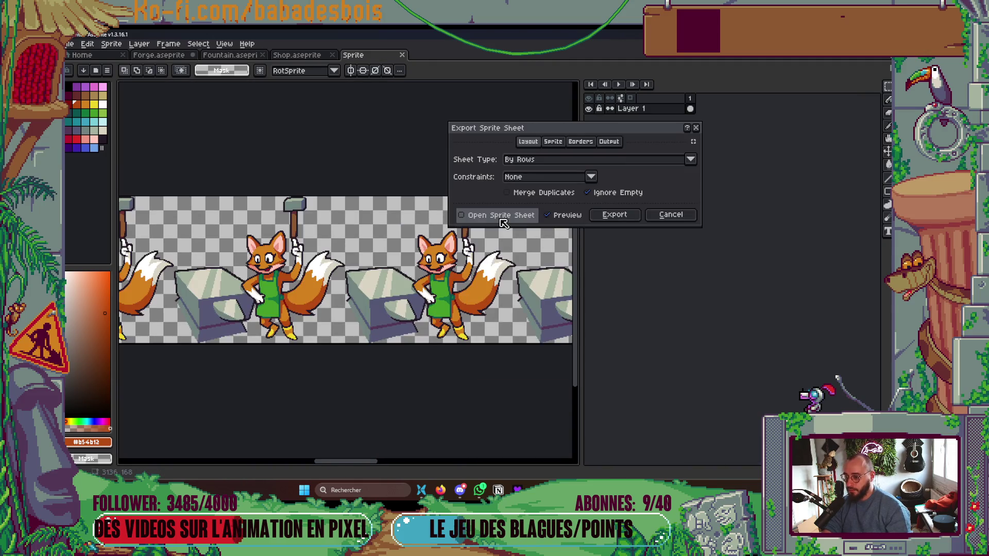
{"action": "scroll", "coordinate": [494, 227], "scroll_direction": "down", "scroll_amount": 3}
{"action": "mouse_move", "coordinate": [465, 277]}
{"action": "left_mouse_down"}
{"action": "mouse_move", "coordinate": [541, 295]}
{"action": "mouse_move", "coordinate": [118, 262]}
{"action": "mouse_move", "coordinate": [196, 282]}
{"action": "mouse_move", "coordinate": [392, 304]}
{"action": "left_mouse_up"}
{"action": "scroll", "coordinate": [231, 309], "scroll_direction": "down", "scroll_amount": 2}
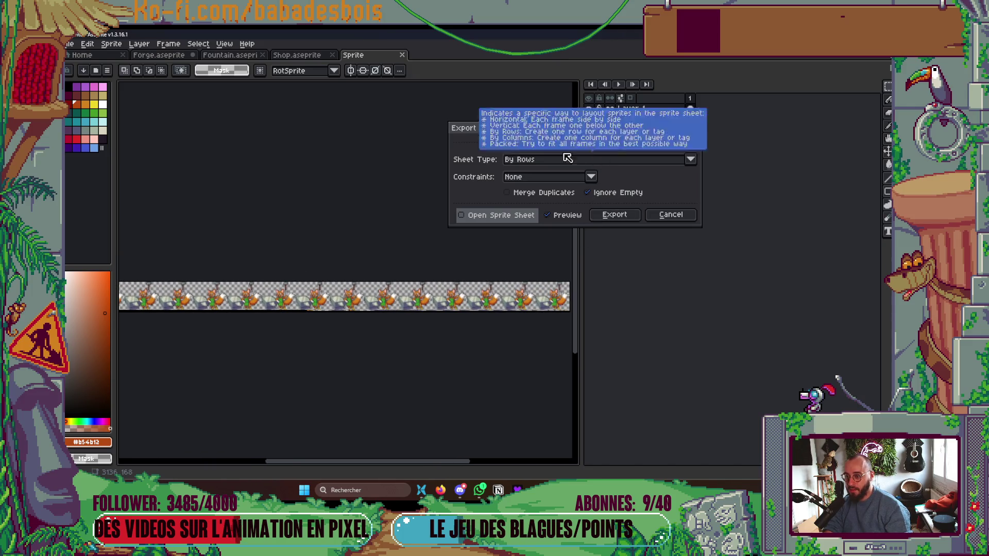
{"action": "left_click", "coordinate": [541, 161]}
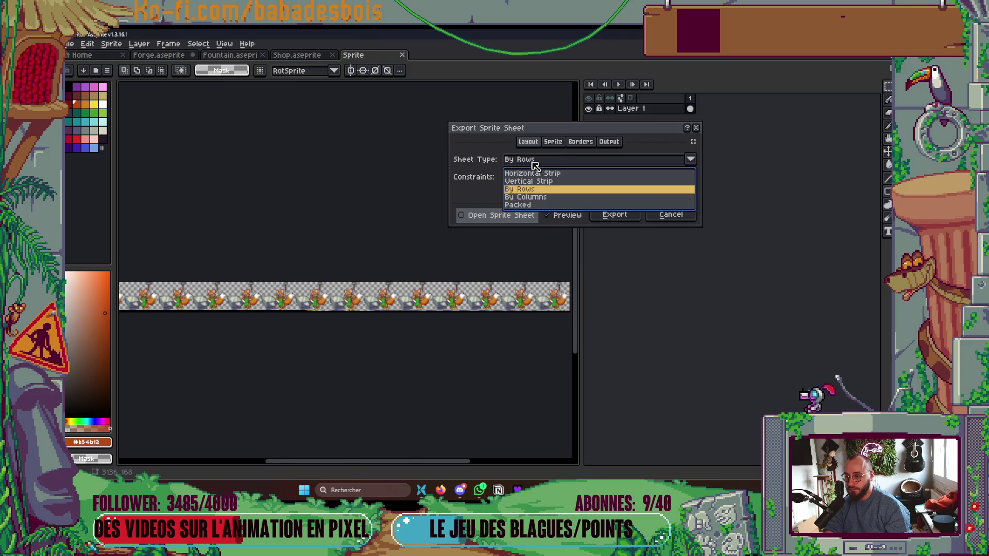
{"action": "left_click", "coordinate": [543, 165]}
{"action": "left_click", "coordinate": [607, 141]}
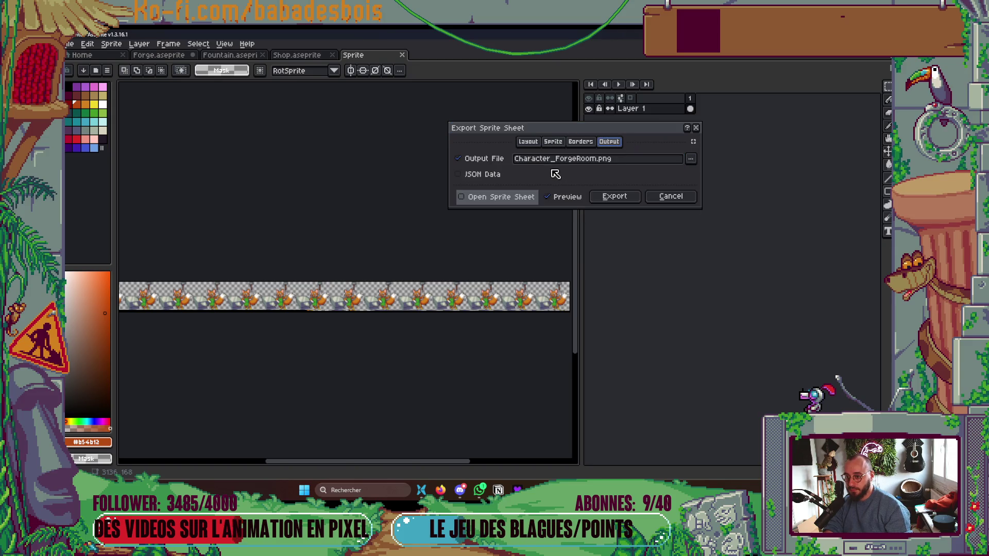
{"action": "left_click", "coordinate": [616, 196]}
{"action": "left_click", "coordinate": [548, 197]}
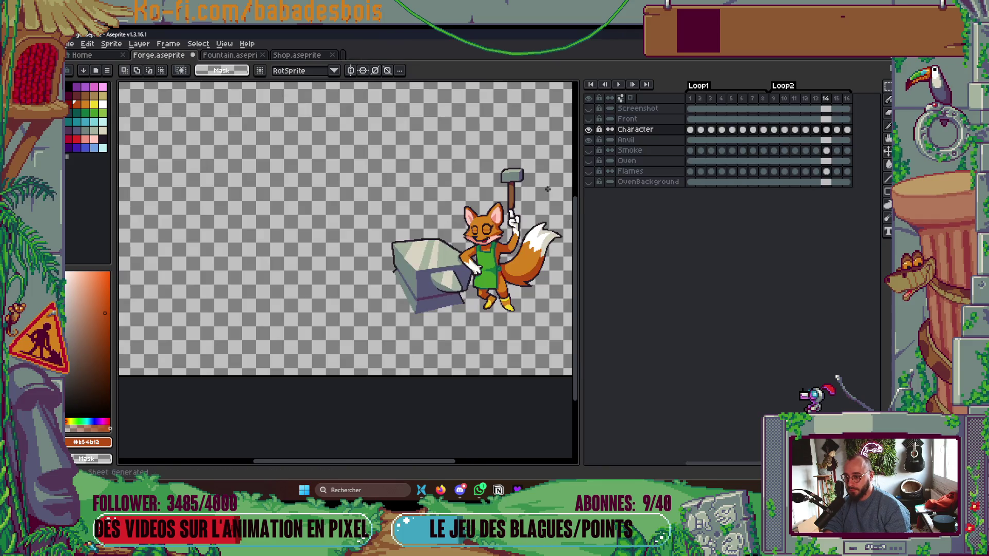
{"action": "left_click", "coordinate": [421, 491]}
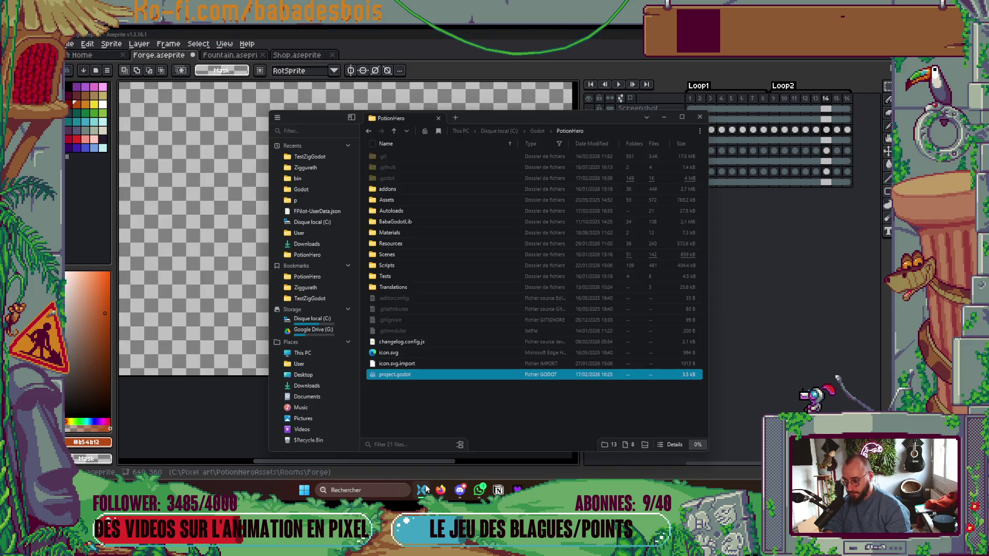
Minimize the file explorer and bring the Forge animation back into view in Aseprite.
{"action": "left_click", "coordinate": [425, 488]}
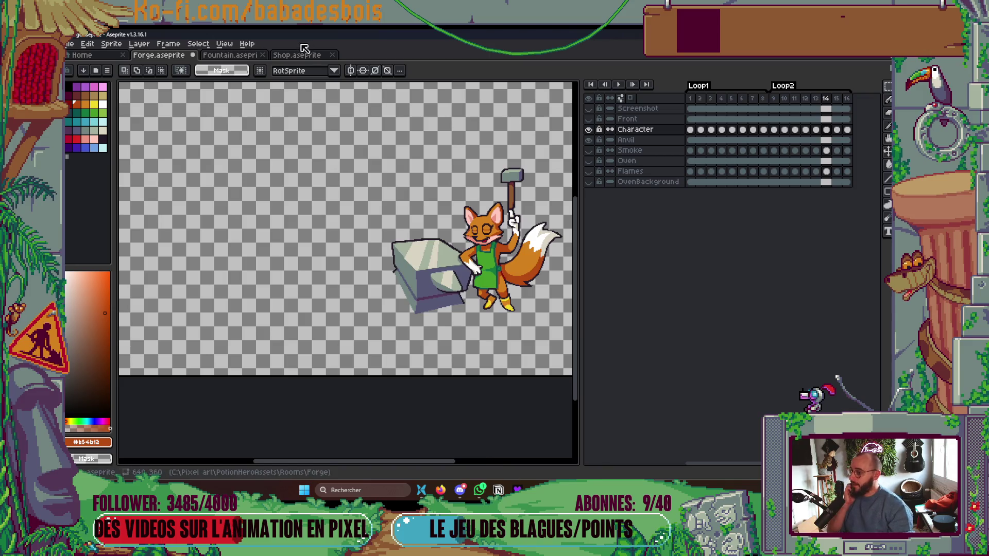
{"action": "scroll", "coordinate": [274, 208], "scroll_direction": "up", "scroll_amount": 1}
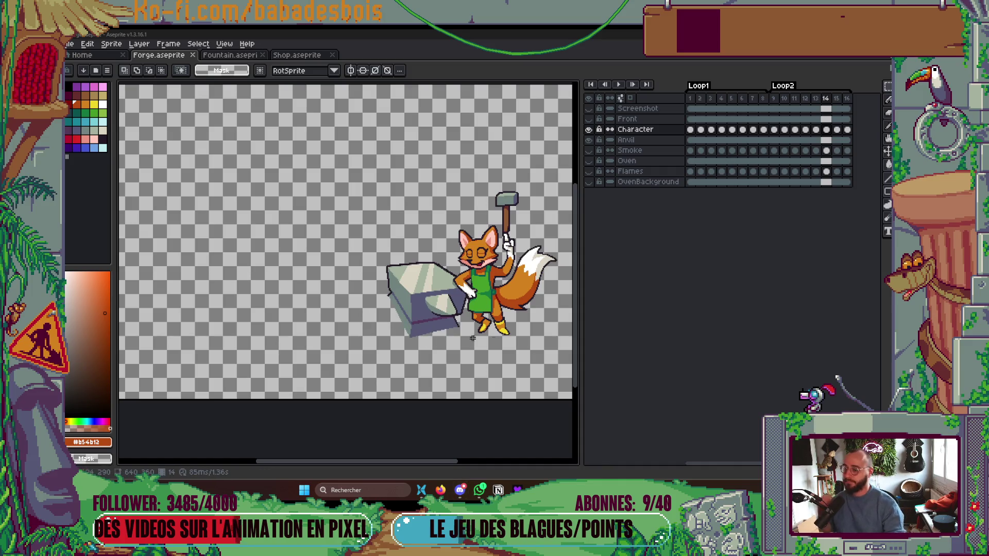
{"action": "scroll", "coordinate": [473, 338], "scroll_direction": "up", "scroll_amount": 1}
{"action": "scroll", "coordinate": [484, 354], "scroll_direction": "right", "scroll_amount": 2}
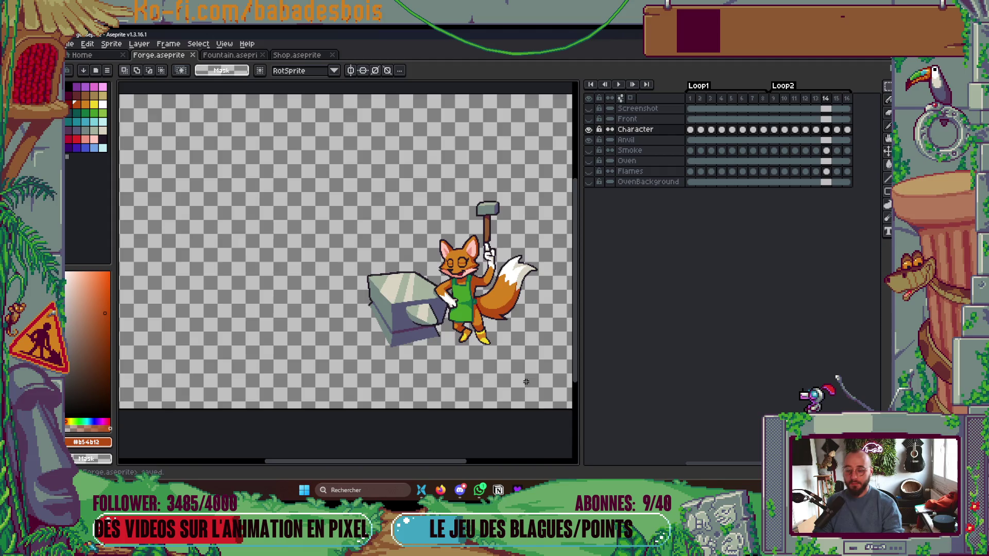
Import Character_ForgeRoom.png from the Forge assets folder into Godot's ForgeRoom folder.
{"action": "key", "text": "alt+Tab"}
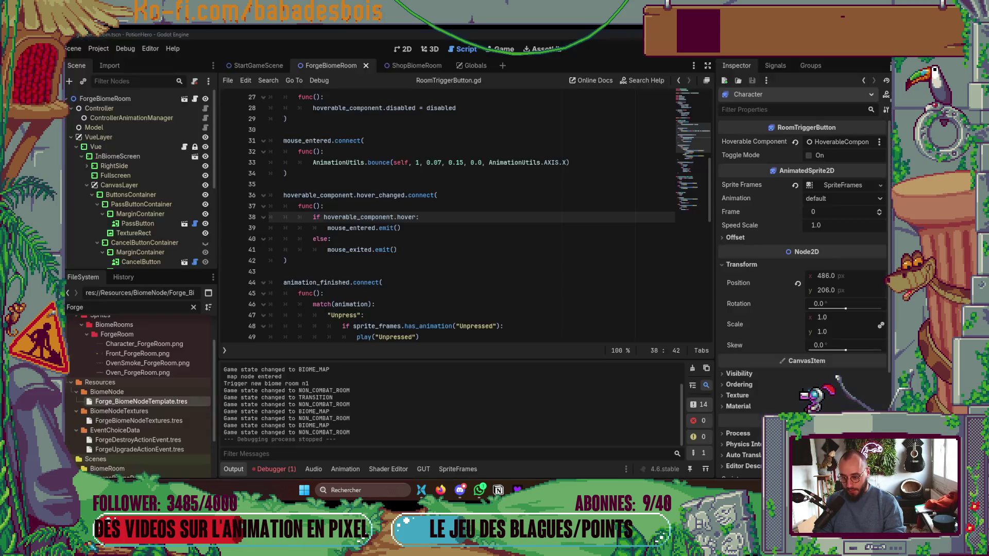
{"action": "key", "text": "alt+Tab"}
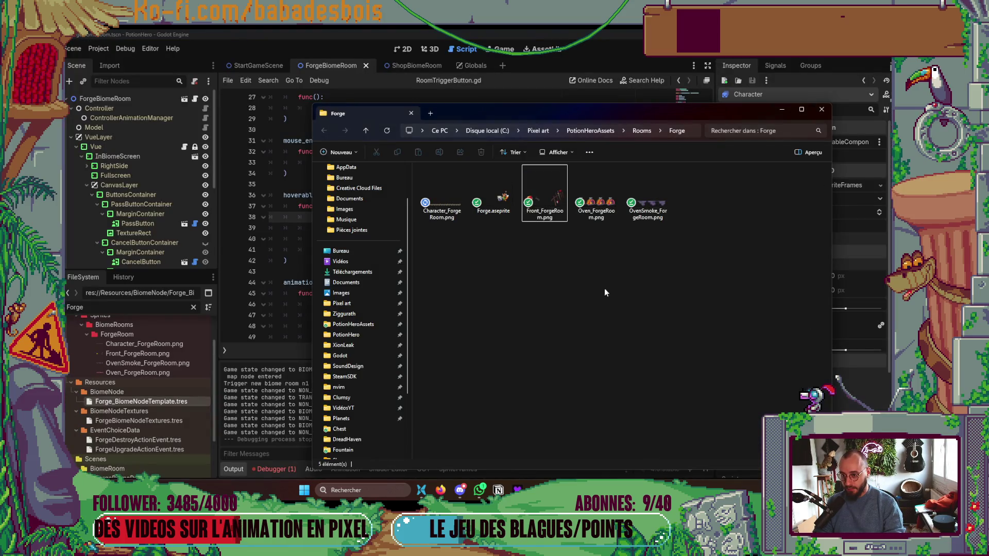
{"action": "left_click", "coordinate": [453, 206]}
{"action": "left_click_drag", "start_coordinate": [453, 216], "coordinate": [145, 338]}
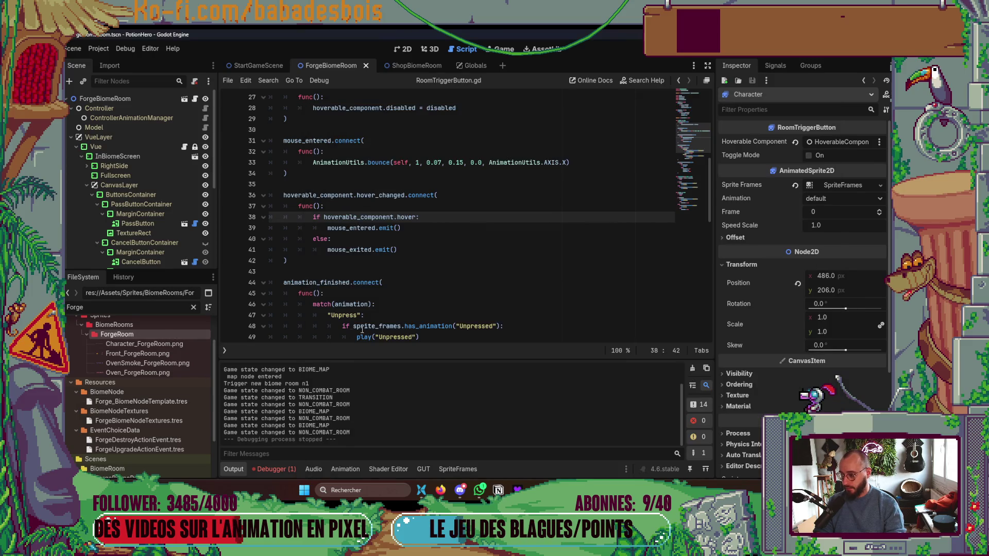
{"action": "left_click", "coordinate": [148, 338]}
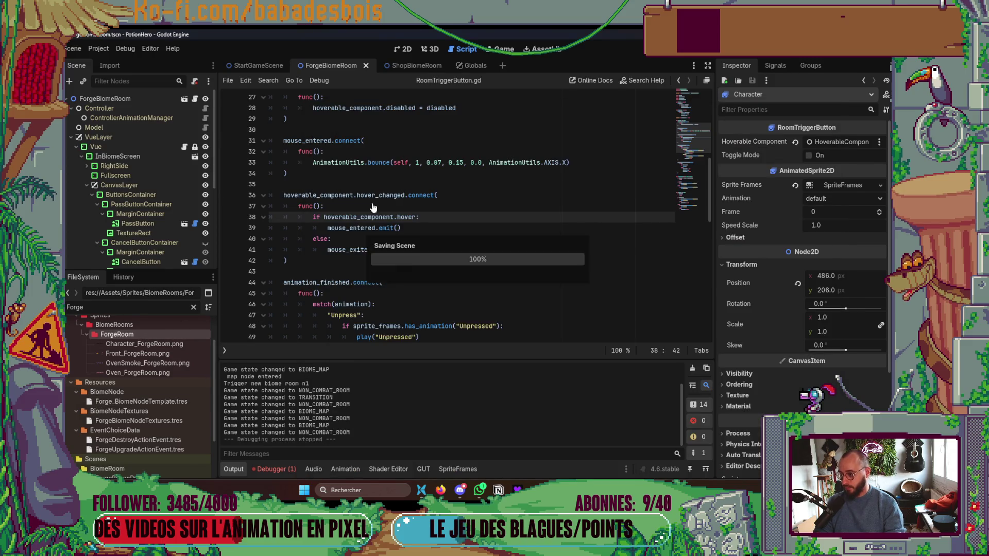
Show the Forge room in 2D and open the Character's SpriteFrames at frame 7 to add sprite-sheet frames.
{"action": "left_click", "coordinate": [403, 49]}
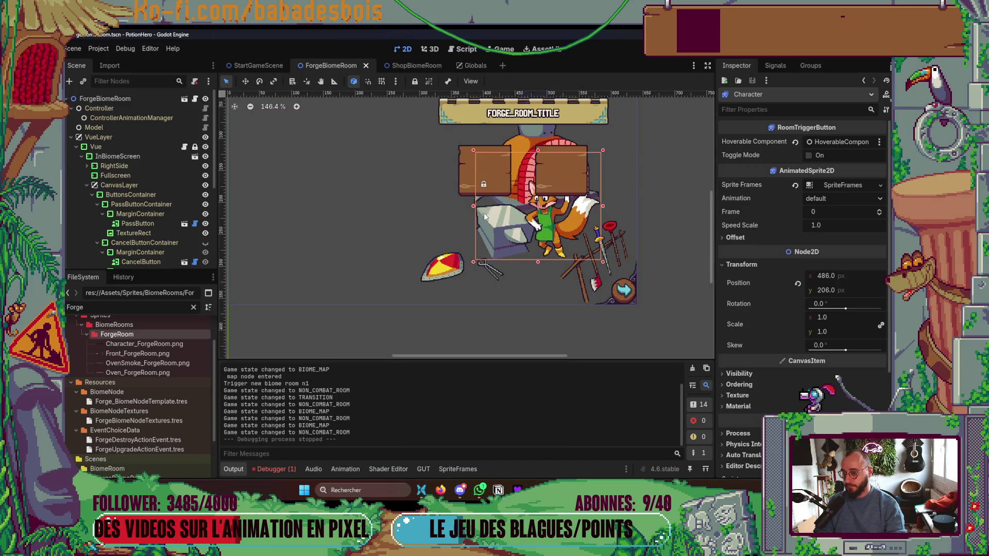
{"action": "scroll", "coordinate": [548, 223], "scroll_direction": "up", "scroll_amount": 3}
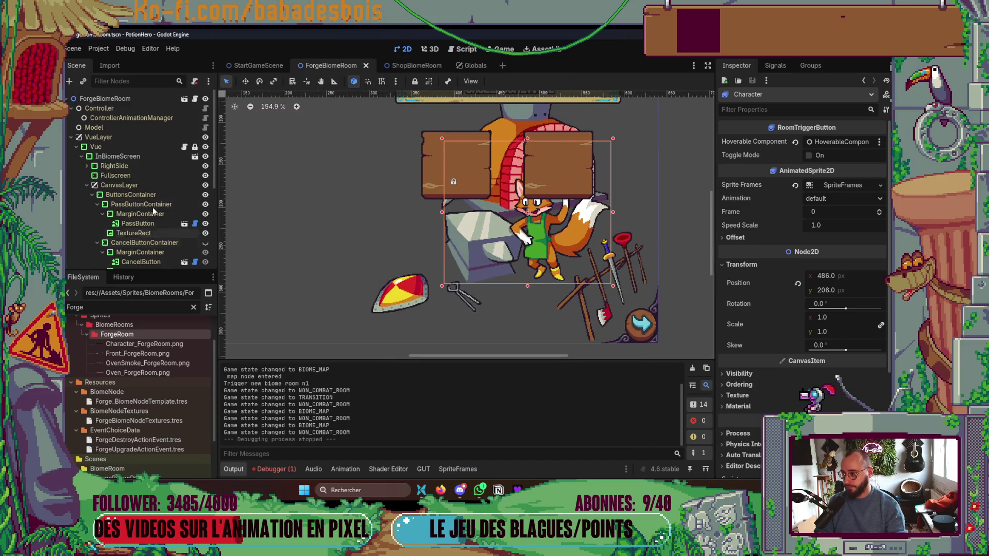
{"action": "scroll", "coordinate": [152, 207], "scroll_direction": "down", "scroll_amount": 5}
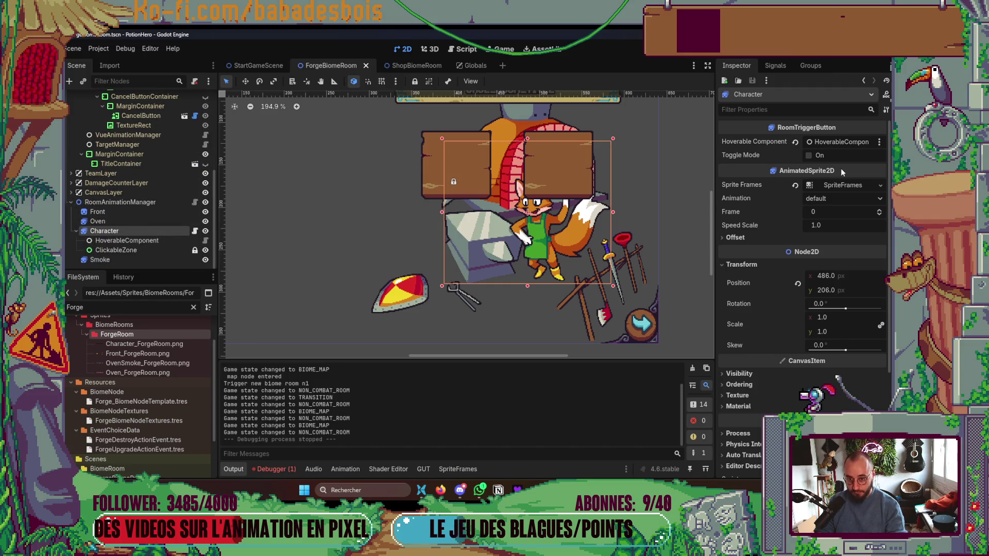
{"action": "left_click", "coordinate": [845, 185]}
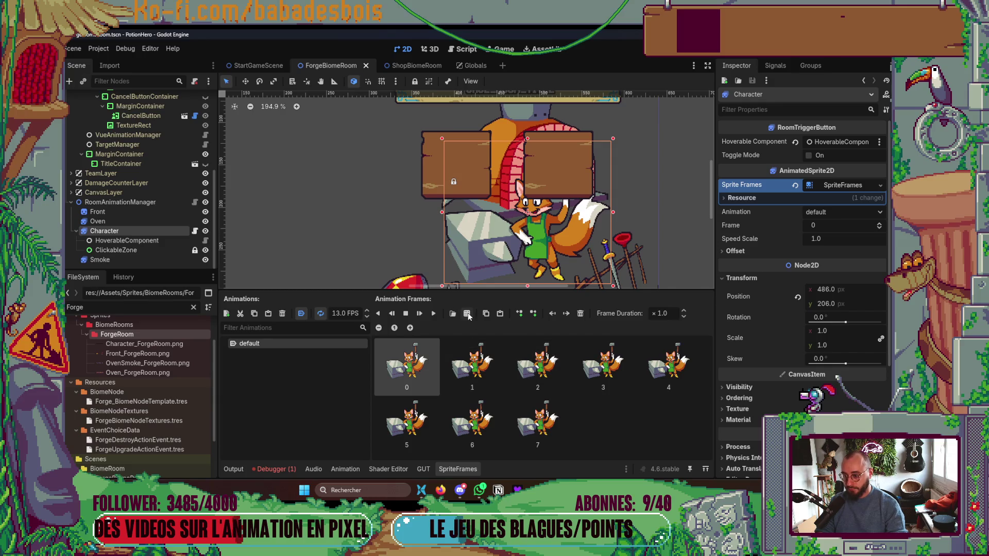
{"action": "left_click", "coordinate": [545, 417]}
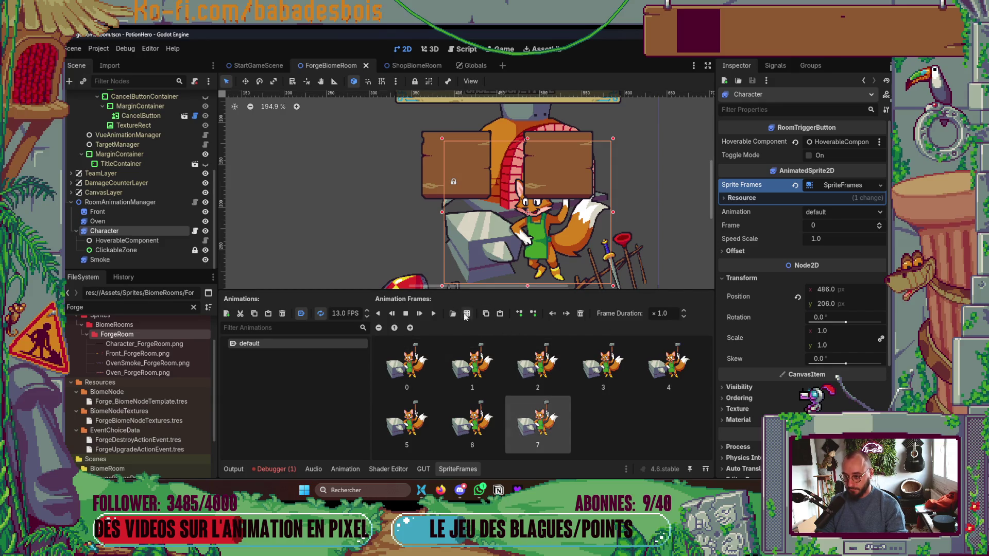
{"action": "left_click", "coordinate": [466, 313]}
Slice Character_ForgeRoom.png as 16×1 and add its last eight frames to the animation.
{"action": "double_click", "coordinate": [351, 170]}
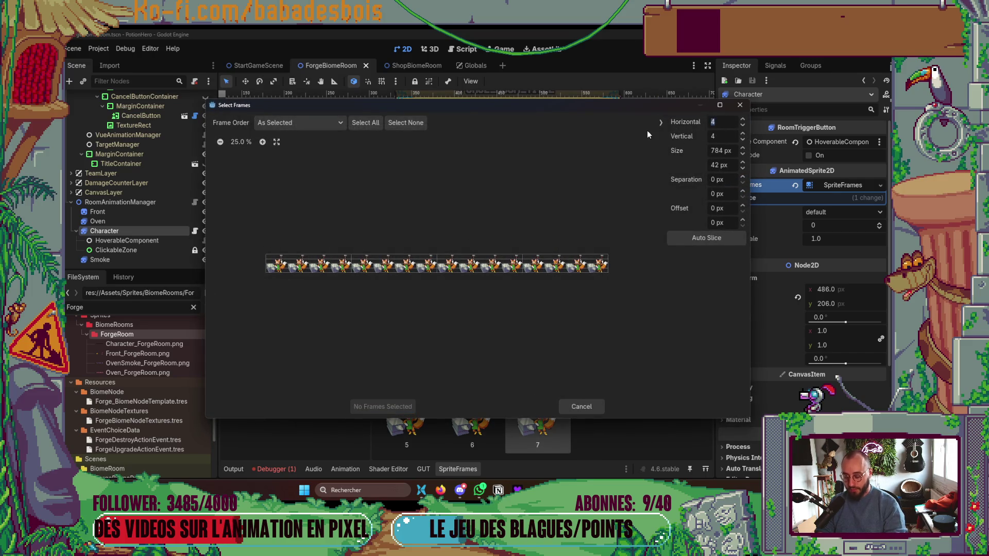
{"action": "type", "text": "16"}
{"action": "key", "text": "Tab"}
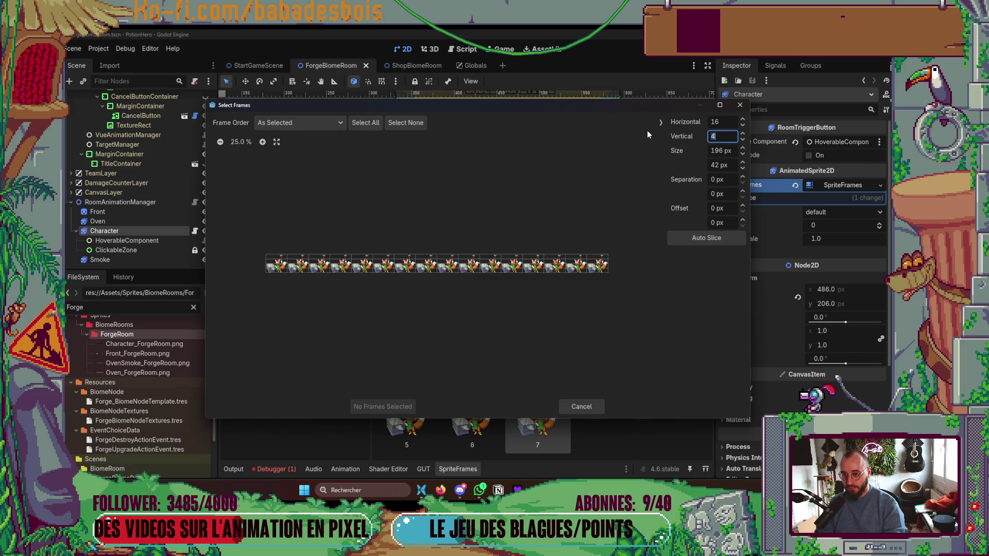
{"action": "type", "text": "1"}
{"action": "key", "text": "Return"}
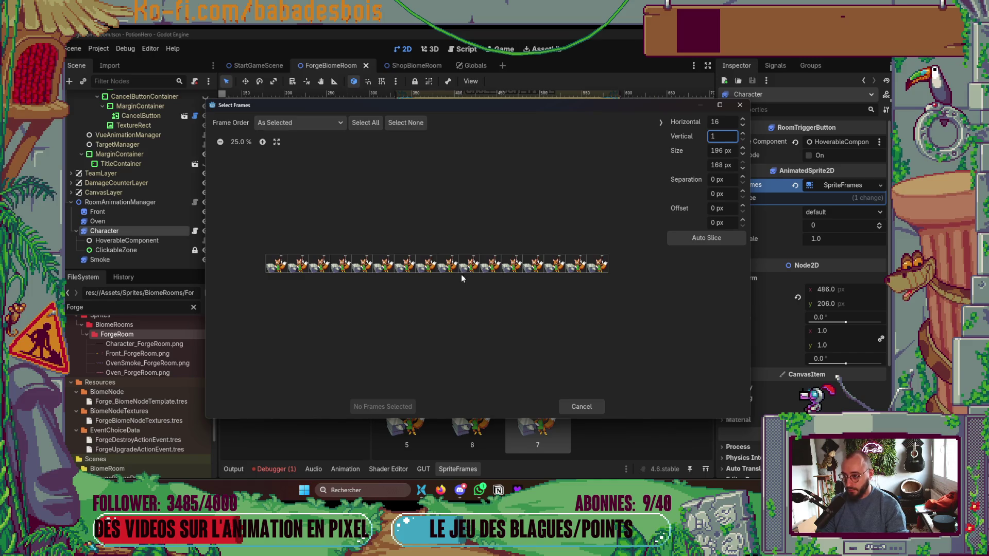
{"action": "left_click_drag", "start_coordinate": [448, 271], "coordinate": [596, 265]}
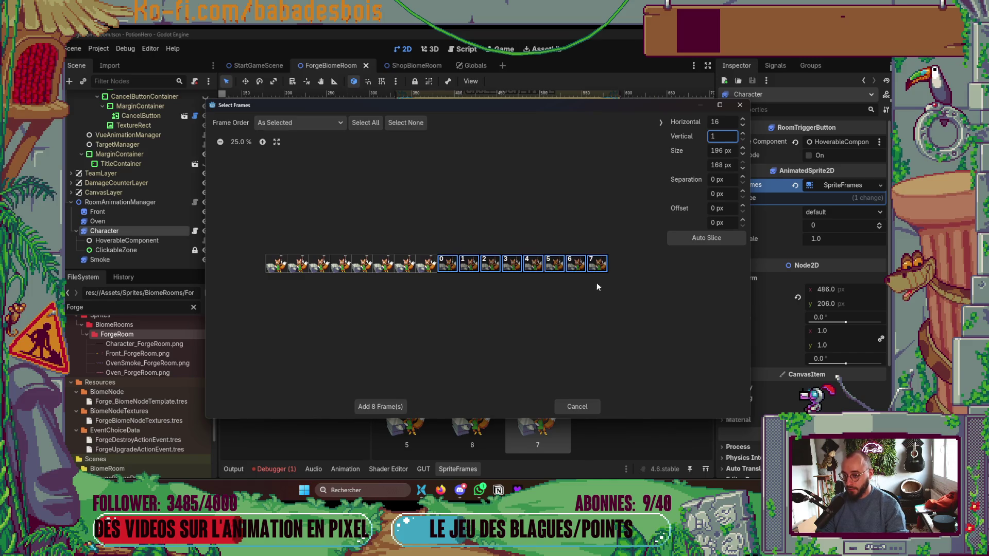
{"action": "left_click", "coordinate": [386, 407]}
Save the scene and run the game with F5.
{"action": "scroll", "coordinate": [555, 381], "scroll_direction": "down", "scroll_amount": 1}
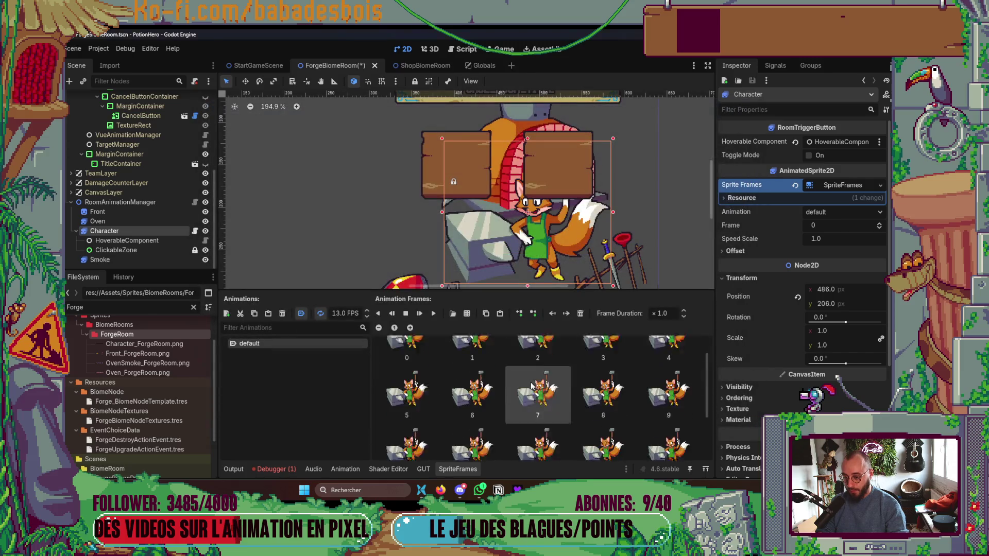
{"action": "scroll", "coordinate": [554, 372], "scroll_direction": "up", "scroll_amount": 2}
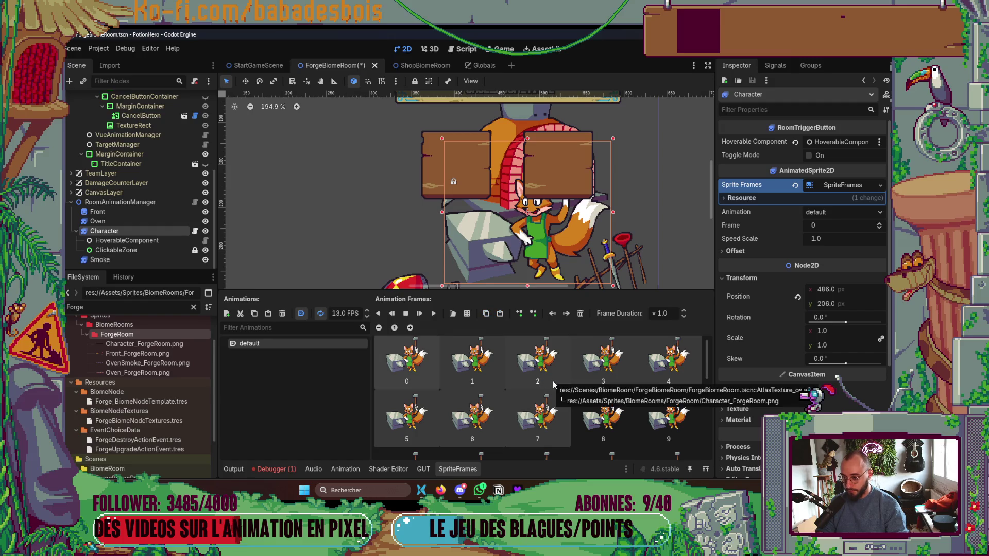
{"action": "scroll", "coordinate": [554, 249], "scroll_direction": "down", "scroll_amount": 2}
{"action": "key", "text": "F5"}
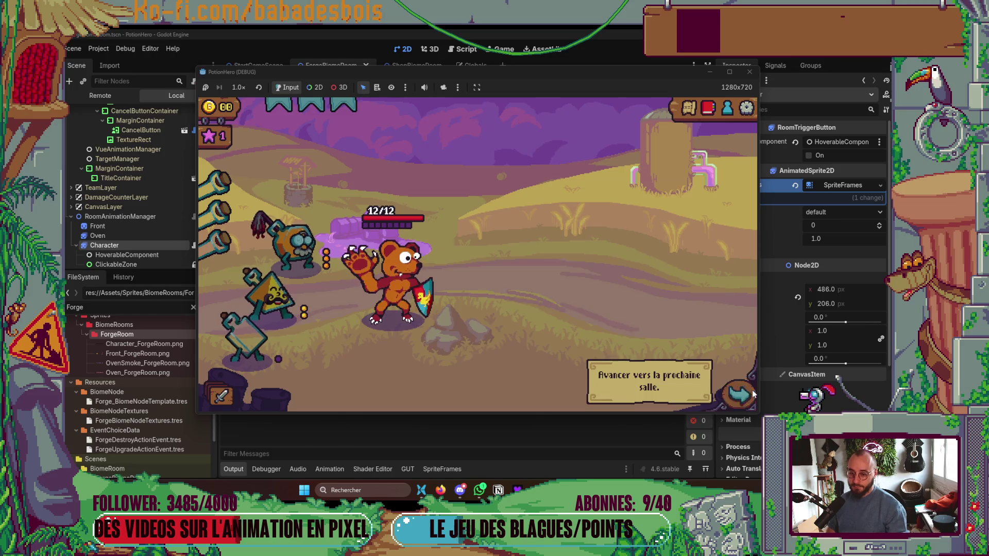
Go to the forge room in the running game, stop it, and reopen the Character's animation frames.
{"action": "left_click", "coordinate": [752, 394]}
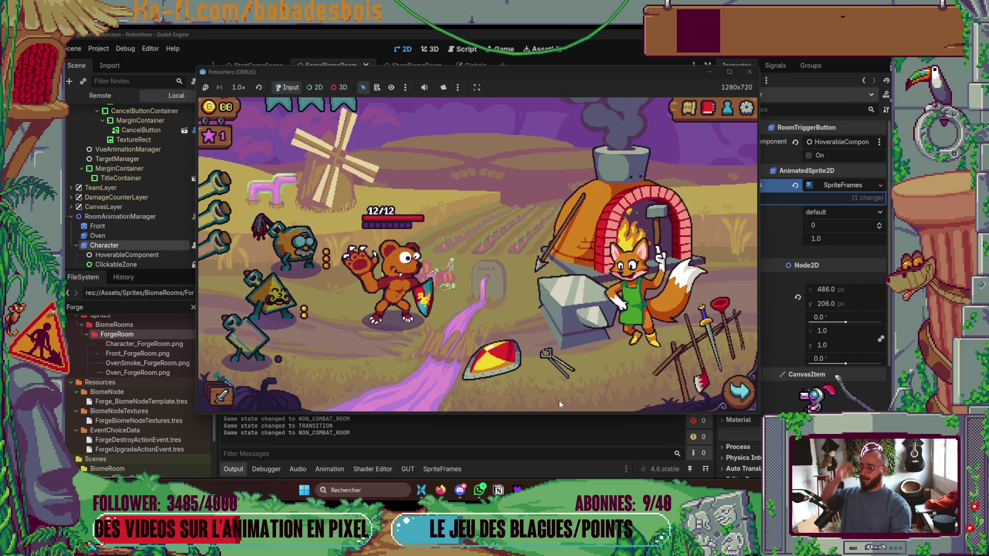
{"action": "left_click", "coordinate": [749, 72]}
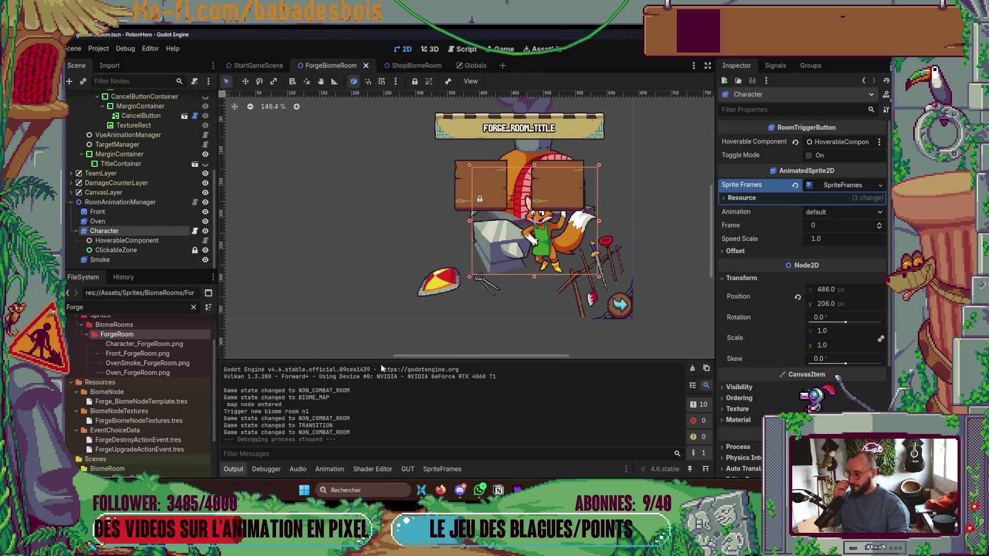
{"action": "left_click", "coordinate": [162, 240]}
{"action": "left_click", "coordinate": [104, 230]}
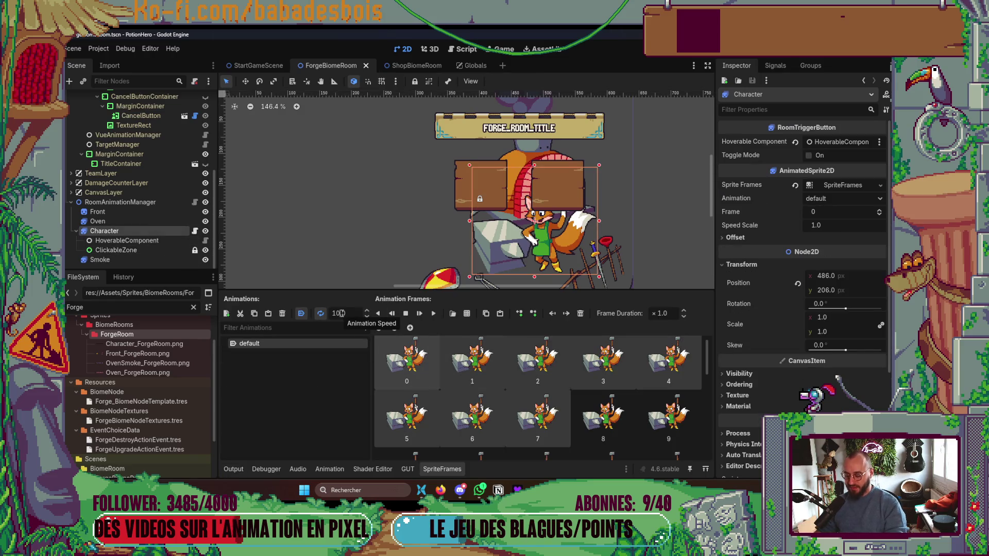
Set the Character's animation speed to 10 FPS.
{"action": "key", "text": "BackSpace"}
{"action": "type", "text": "0"}
{"action": "key", "text": "Return"}
Run the game, go to the forge room, and open then close the forge upgrade choices.
{"action": "key", "text": "F5"}
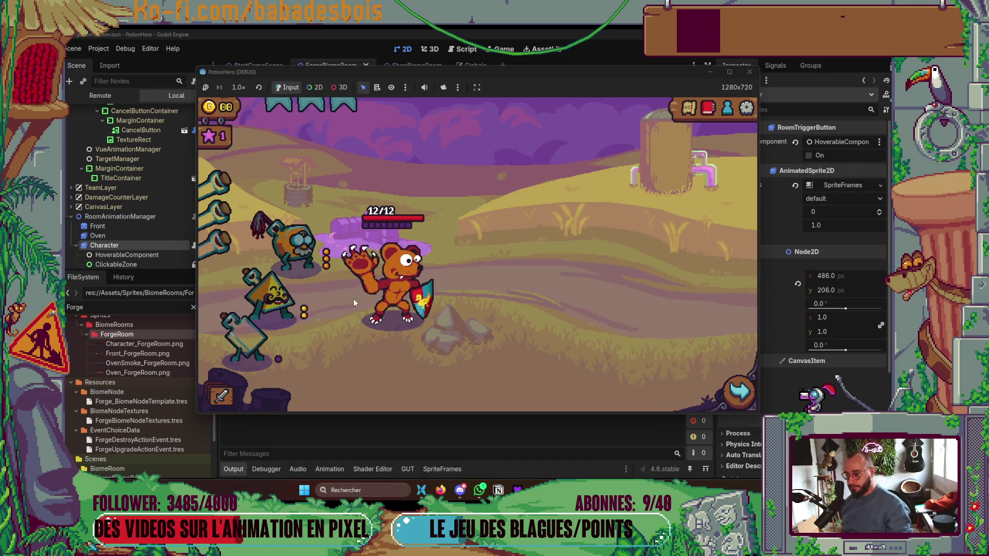
{"action": "left_click", "coordinate": [739, 393]}
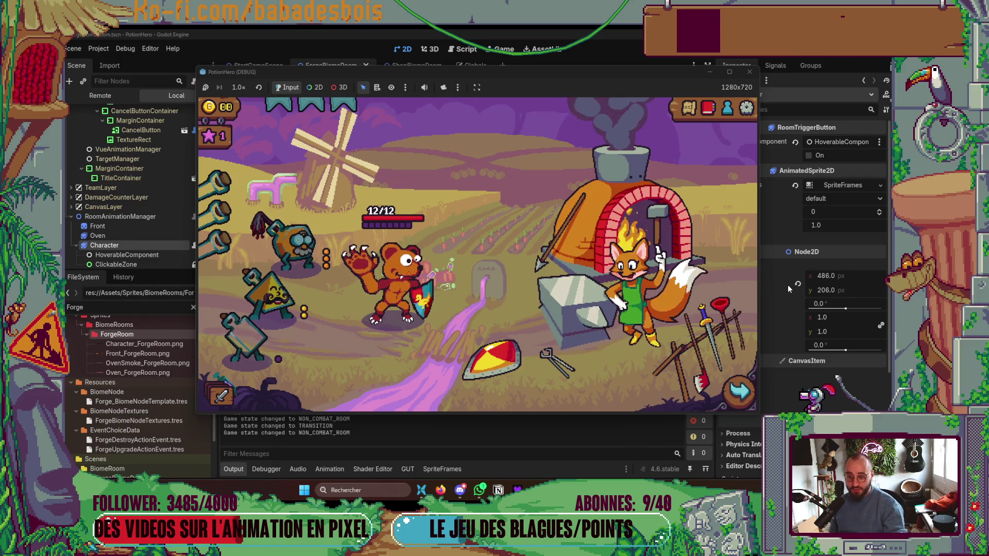
{"action": "left_click", "coordinate": [644, 317]}
{"action": "left_click", "coordinate": [656, 233]}
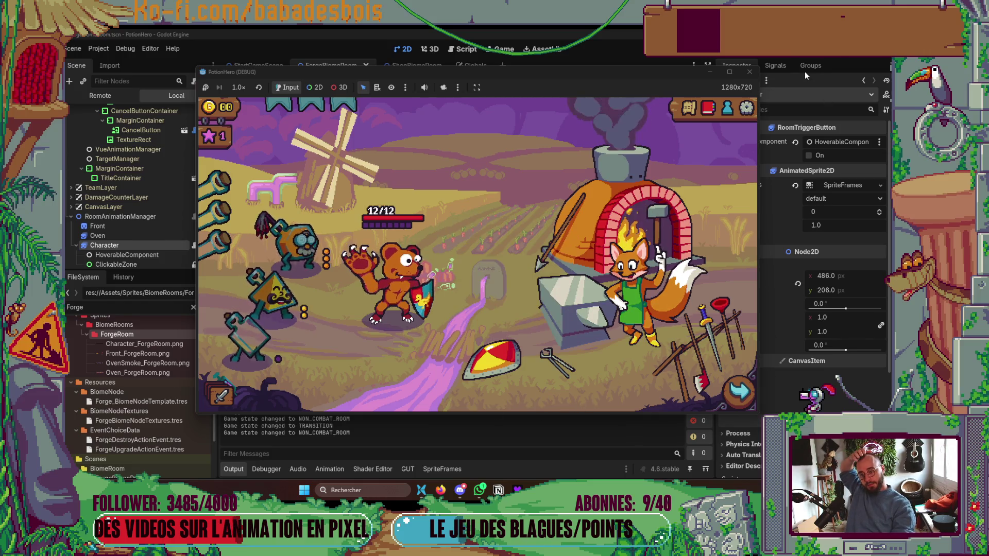
Stop the running game and hide Godot's output log.
{"action": "left_click", "coordinate": [749, 72]}
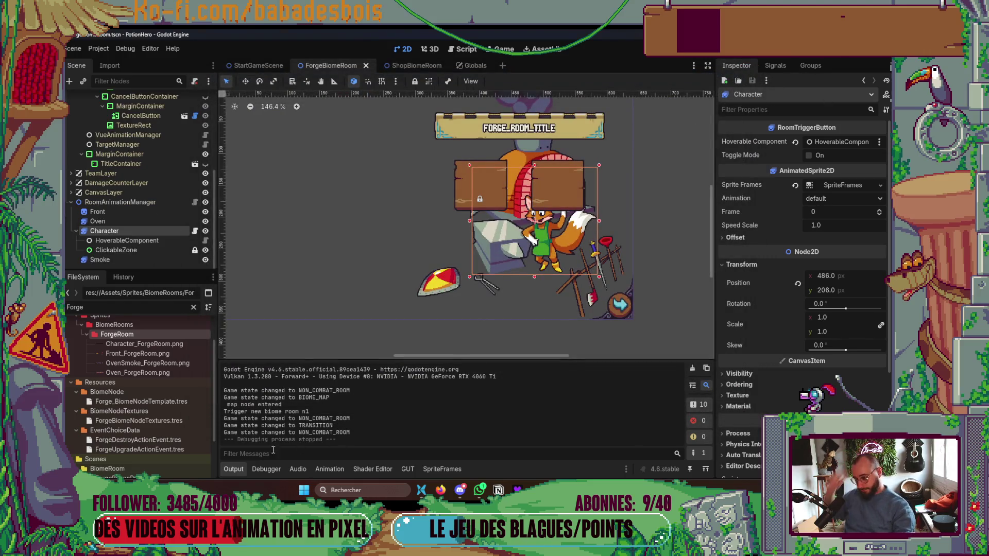
{"action": "left_click", "coordinate": [235, 466]}
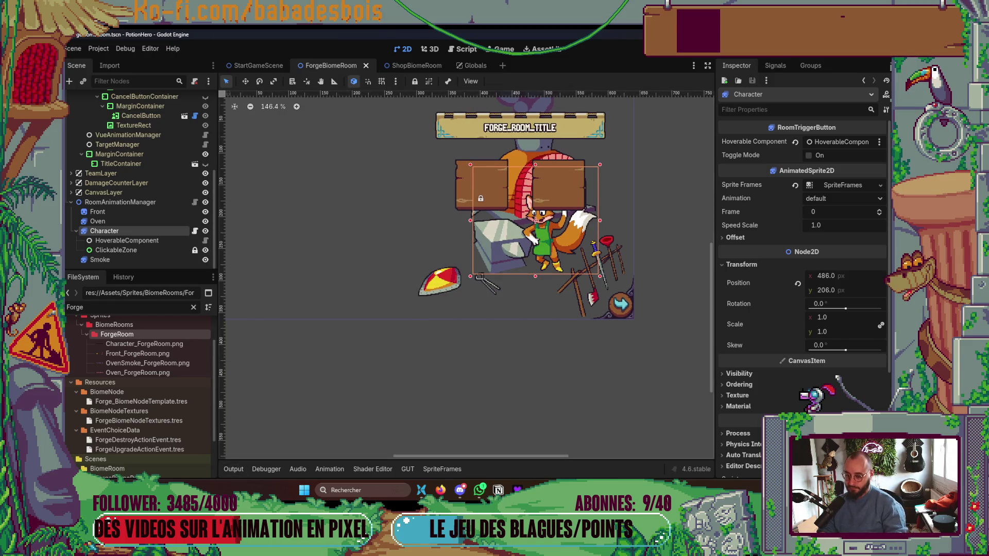
{"action": "key", "text": "alt+Tab"}
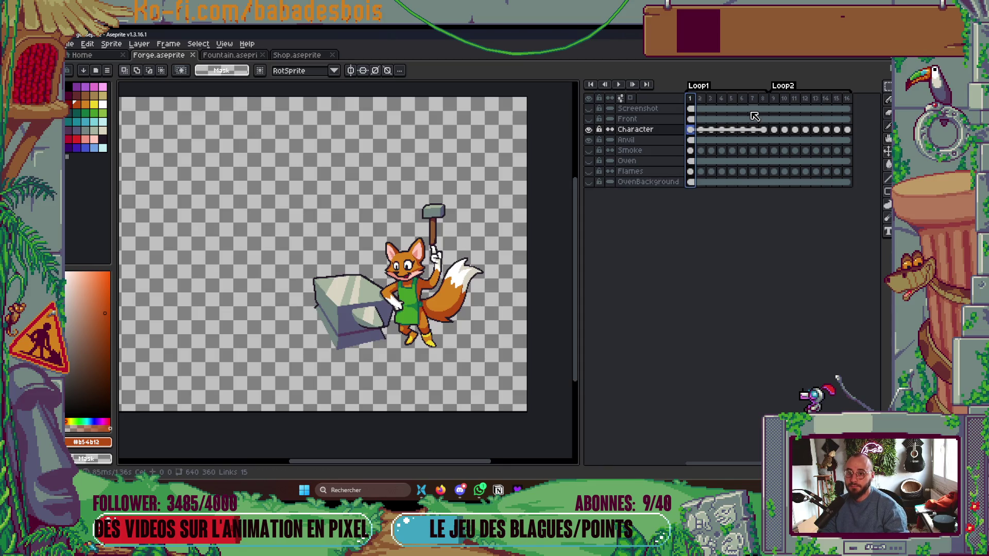
Step through Forge.aseprite frames 4 to 10 in Aseprite's timeline.
{"action": "left_click", "coordinate": [777, 98]}
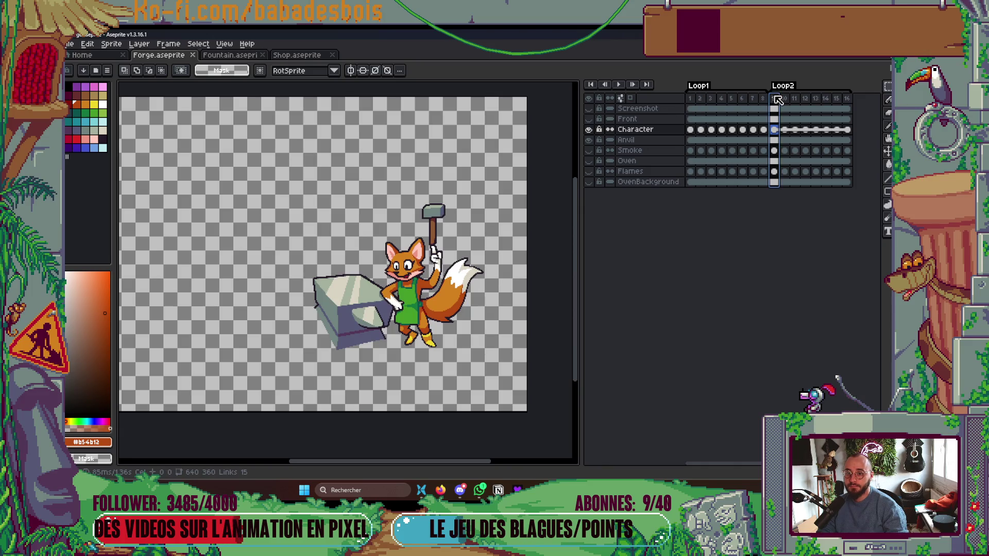
{"action": "left_click", "coordinate": [785, 98]}
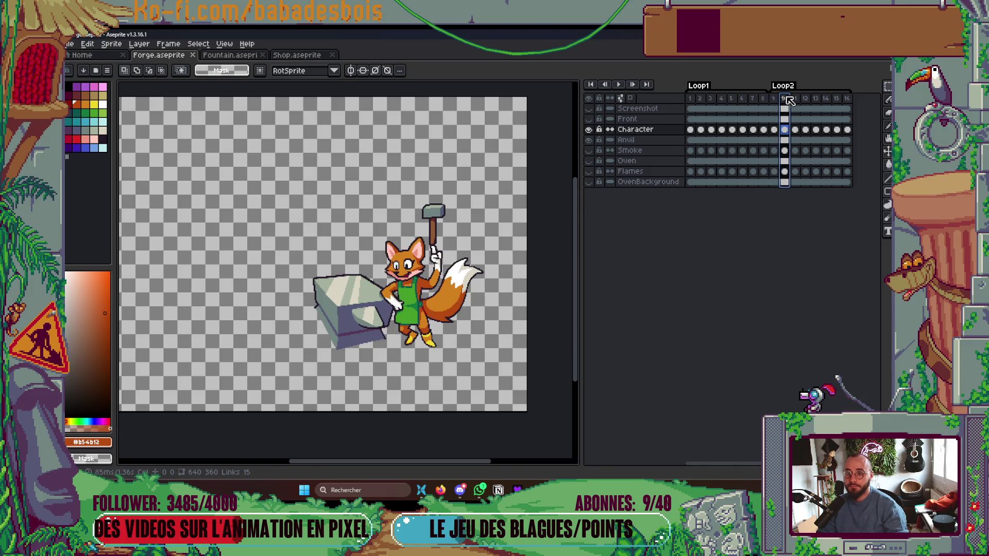
{"action": "left_click", "coordinate": [774, 100]}
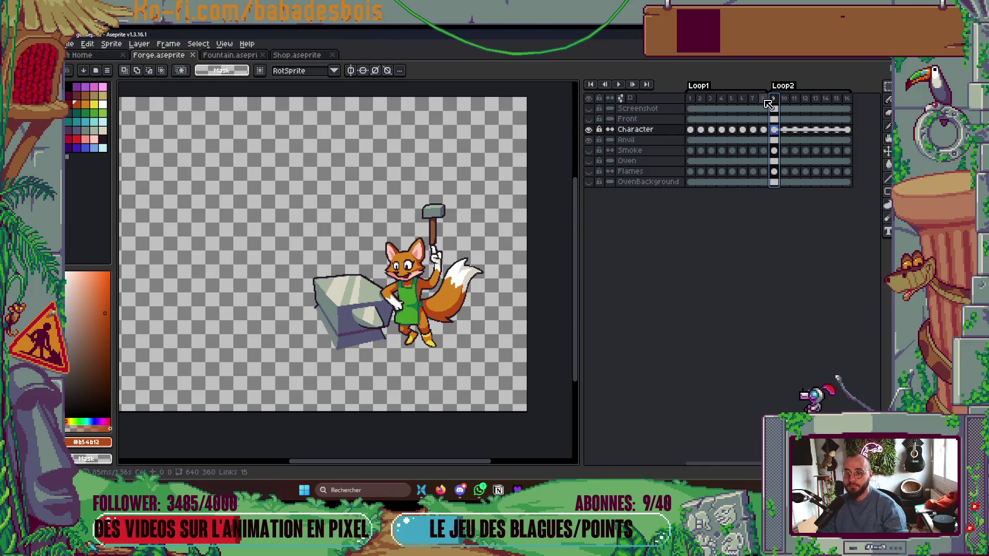
{"action": "left_click", "coordinate": [763, 100]}
{"action": "left_click", "coordinate": [753, 103]}
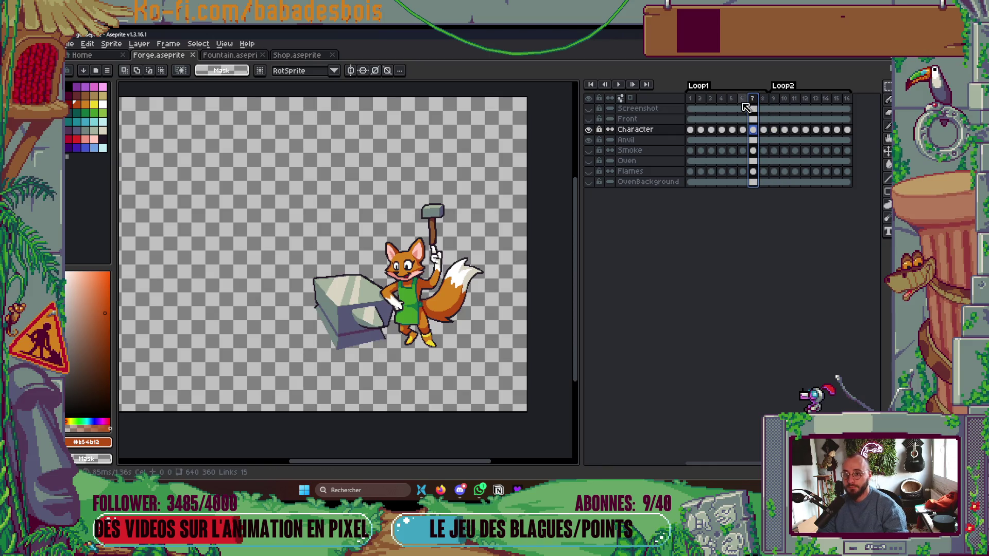
{"action": "left_click", "coordinate": [742, 101]}
{"action": "left_click", "coordinate": [734, 101]}
{"action": "left_click", "coordinate": [722, 101]}
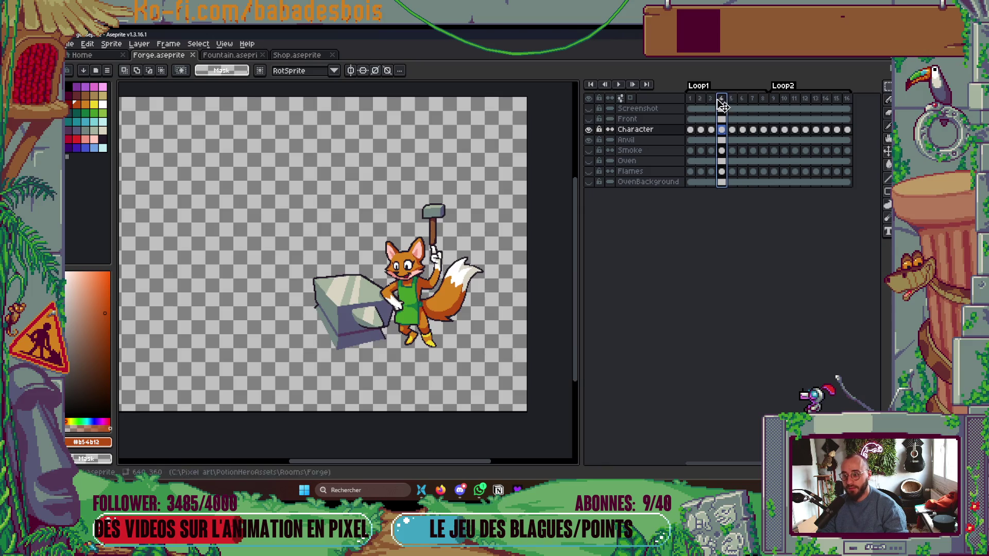
Delete the extra Loop2 frames 10 through 14.
{"action": "left_click", "coordinate": [827, 99]}
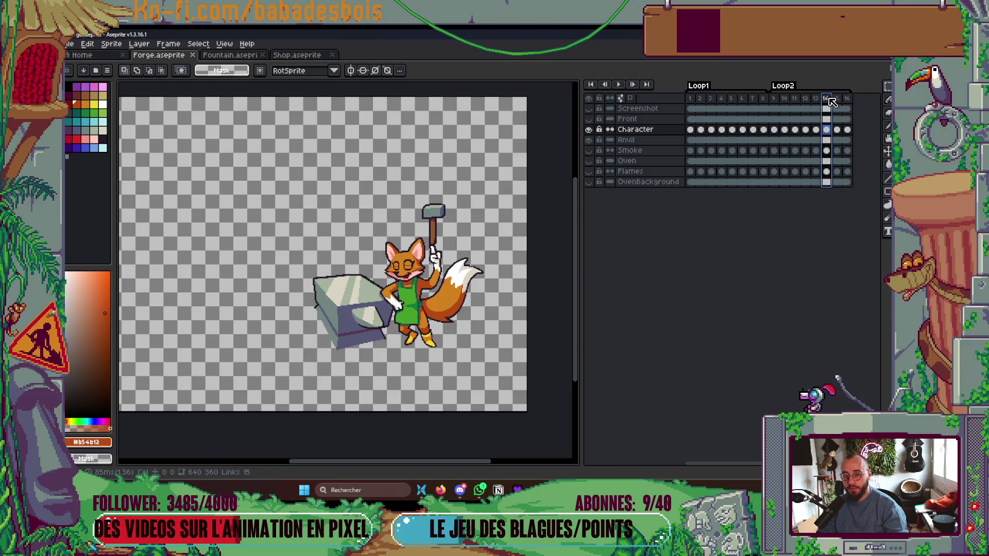
{"action": "left_click_drag", "start_coordinate": [821, 100], "coordinate": [784, 99]}
{"action": "key", "text": "alt+c"}
{"action": "key", "text": "alt+c"}
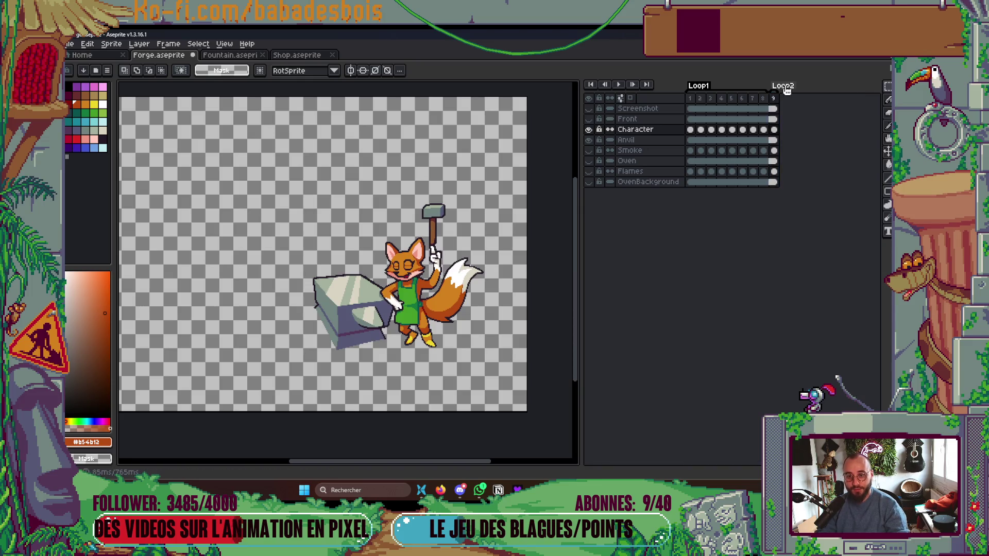
Rename the Loop2 tag to Blink and stop playback on the first frame.
{"action": "double_click", "coordinate": [787, 86]}
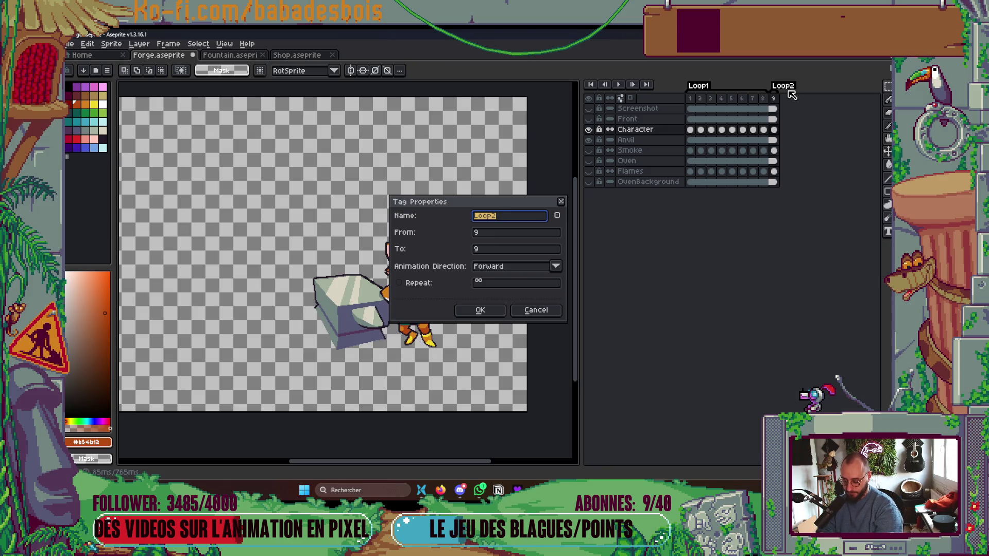
{"action": "type", "text": "nk"}
{"action": "key", "text": "Return"}
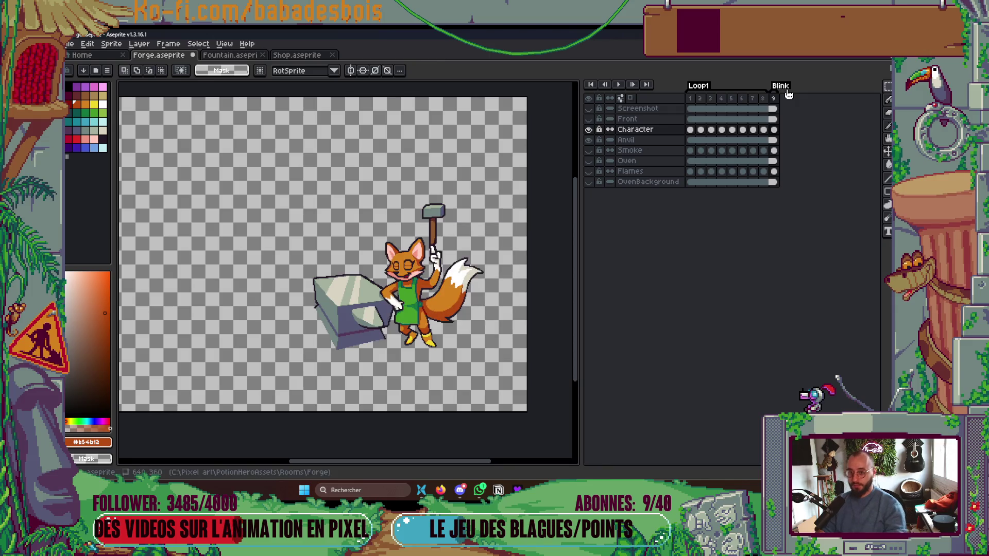
{"action": "left_click", "coordinate": [690, 99]}
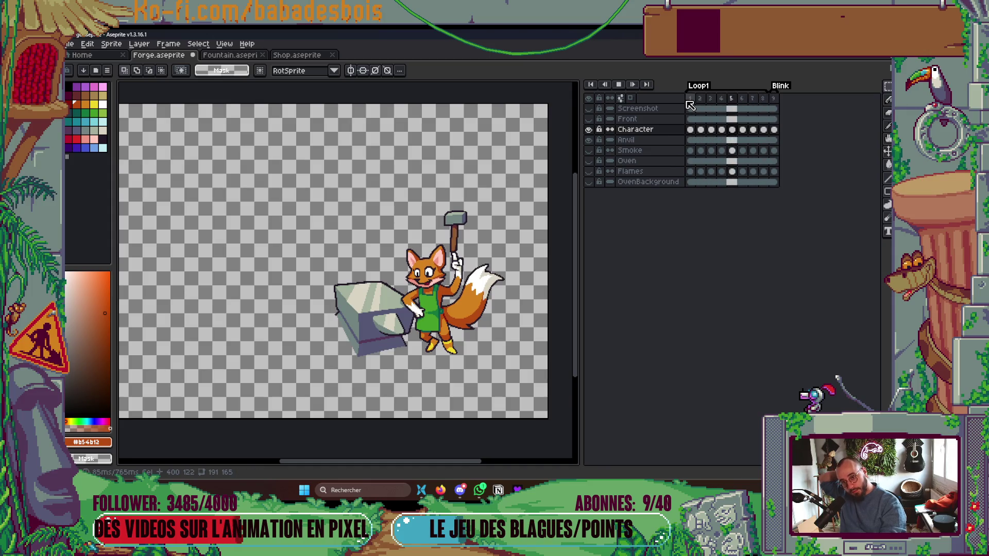
{"action": "key", "text": "Return"}
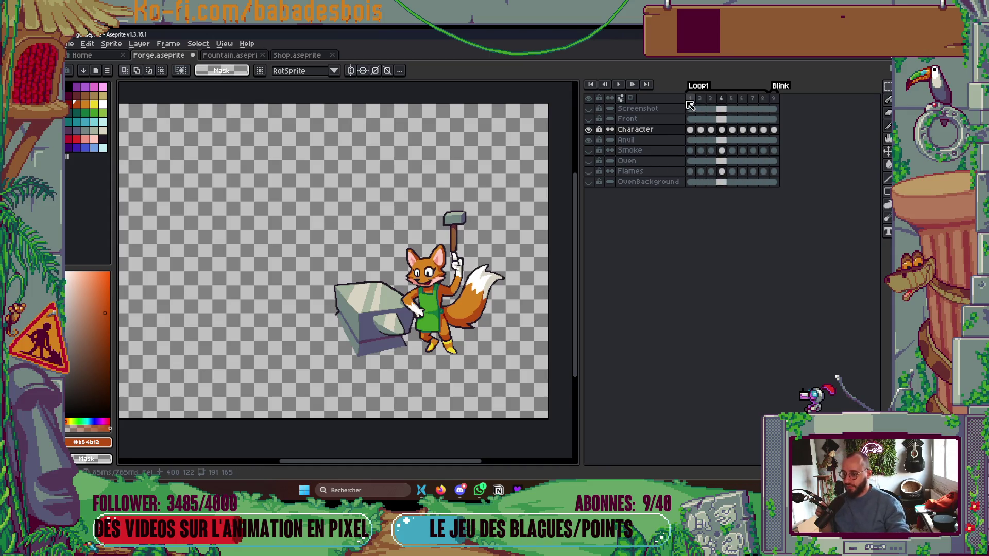
Make all hidden forge layers visible and save Forge.aseprite.
{"action": "scroll", "coordinate": [532, 246], "scroll_direction": "up", "scroll_amount": 2}
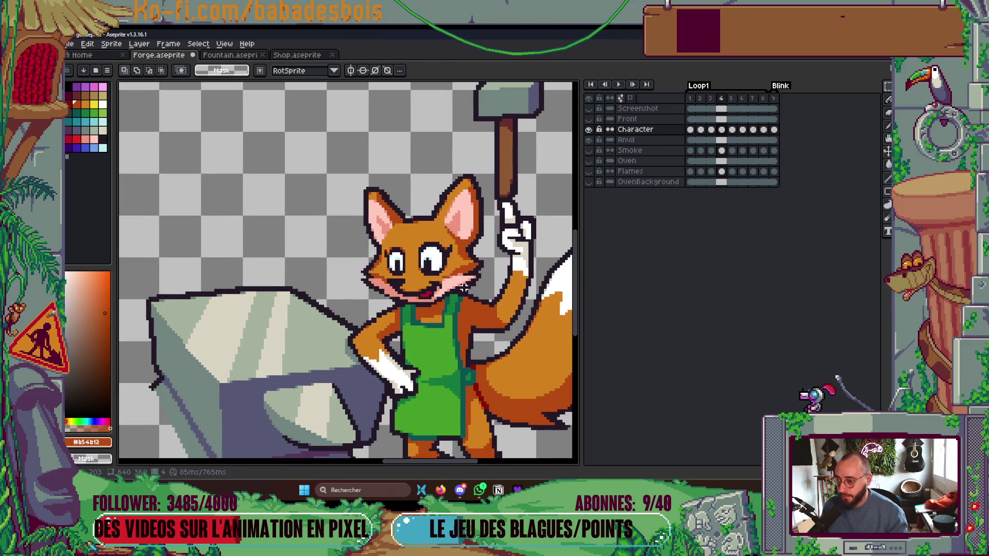
{"action": "scroll", "coordinate": [533, 246], "scroll_direction": "down", "scroll_amount": 4}
{"action": "scroll", "coordinate": [532, 247], "scroll_direction": "up", "scroll_amount": 3}
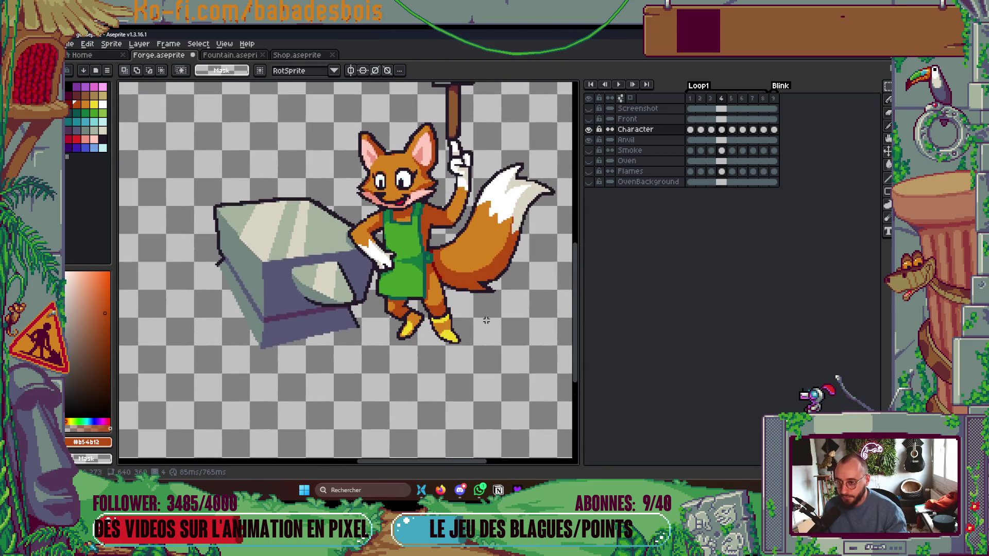
{"action": "left_click_drag", "start_coordinate": [588, 162], "coordinate": [588, 108]}
{"action": "scroll", "coordinate": [497, 281], "scroll_direction": "down", "scroll_amount": 3}
{"action": "scroll", "coordinate": [496, 281], "scroll_direction": "up", "scroll_amount": 2}
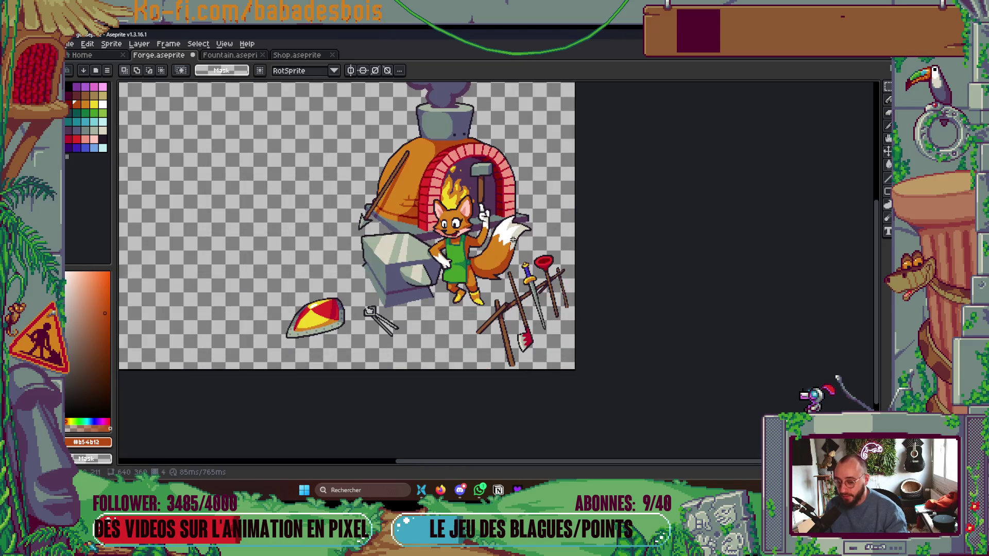
{"action": "scroll", "coordinate": [355, 353], "scroll_direction": "up", "scroll_amount": 1}
{"action": "key", "text": "ctrl+s"}
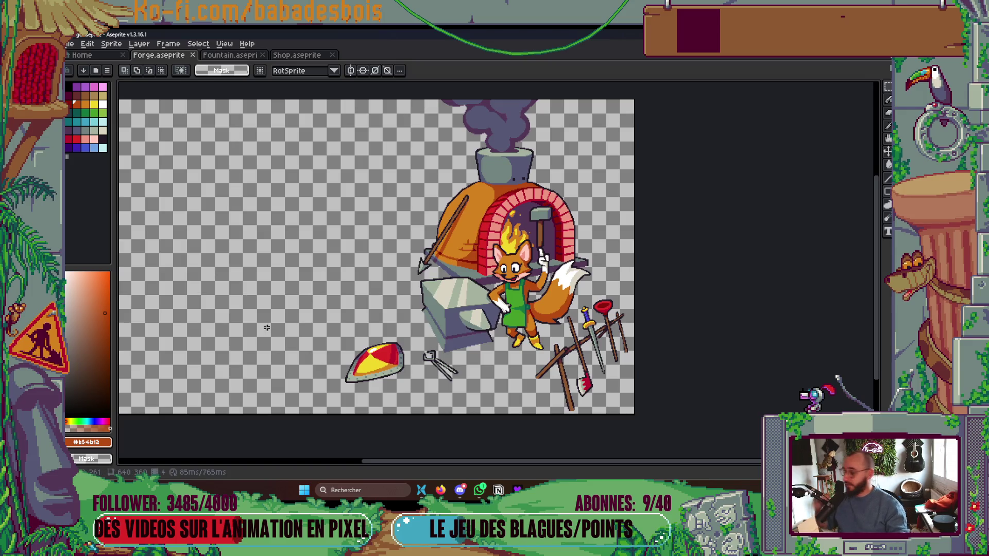
Pick the dark purple from Fountain.aseprite's colours and return to the Forge sprite.
{"action": "left_click_drag", "start_coordinate": [267, 328], "coordinate": [271, 337]}
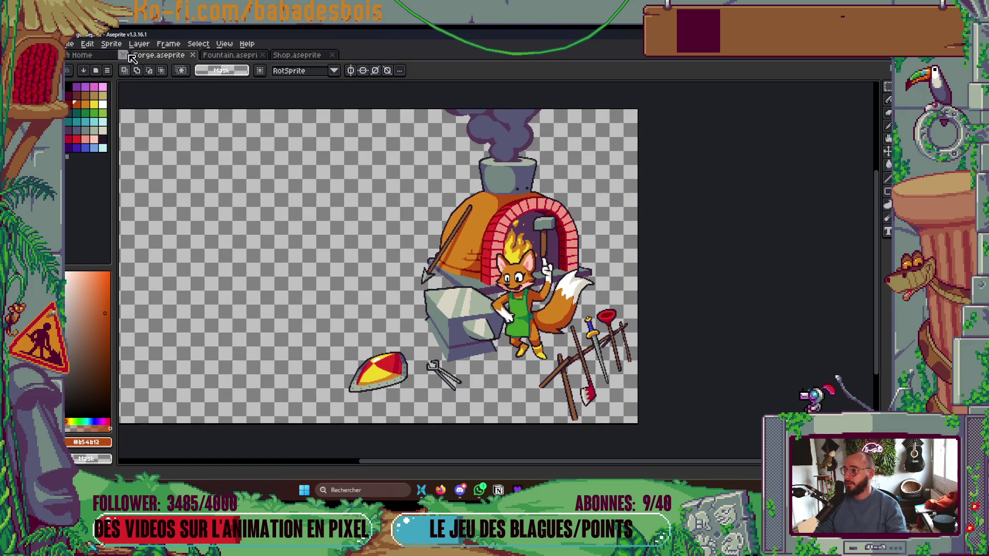
{"action": "left_click", "coordinate": [224, 55]}
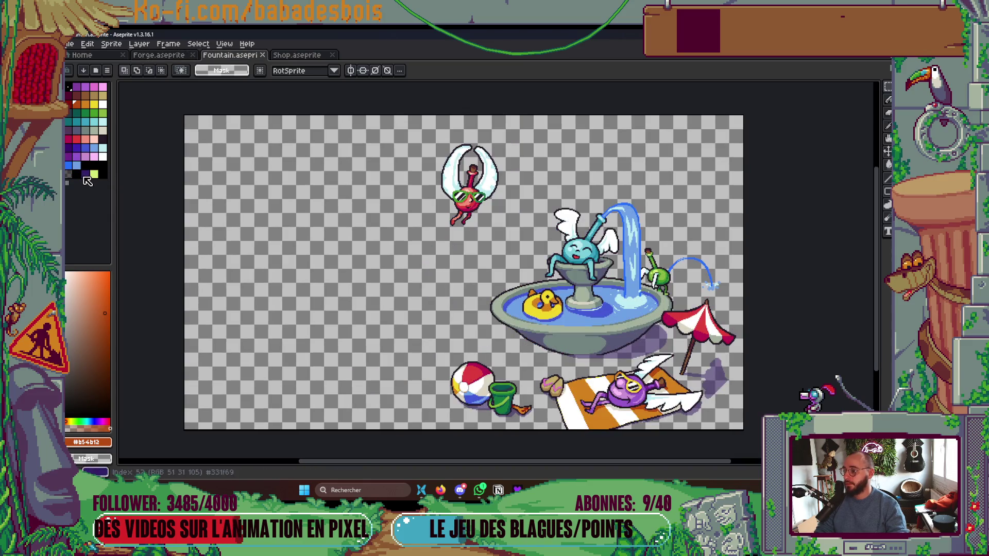
{"action": "left_click", "coordinate": [85, 176]}
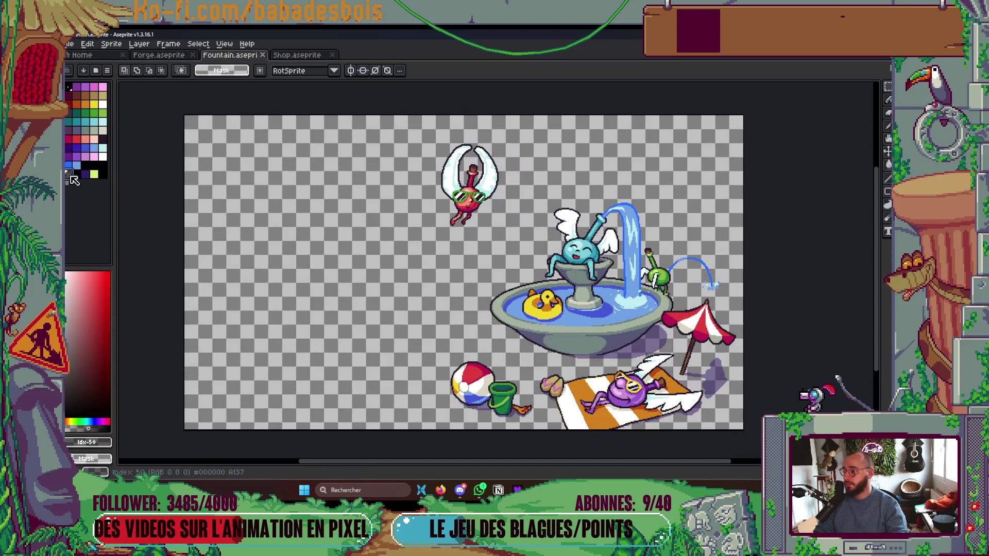
{"action": "left_click", "coordinate": [160, 55]}
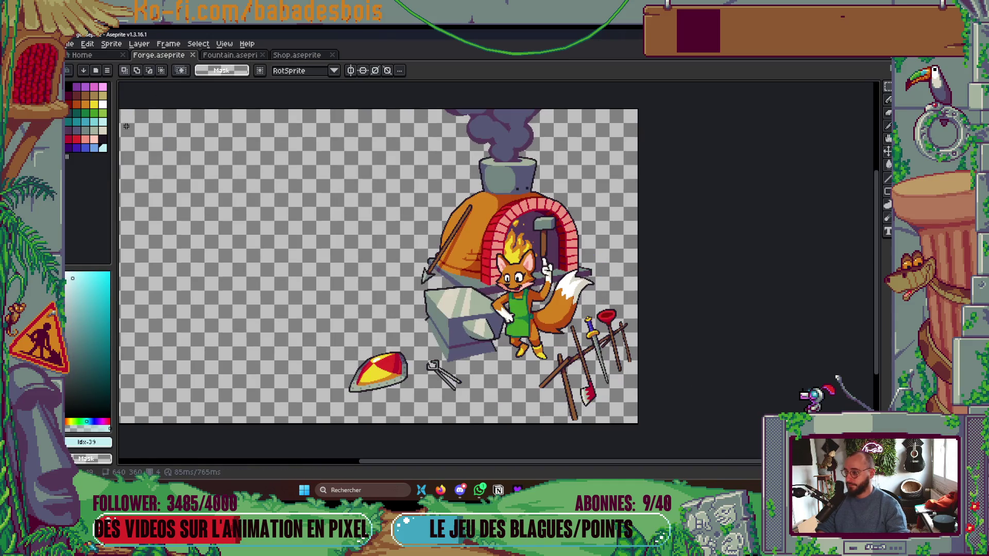
Add a new empty layer above OvenBackground.
{"action": "key", "text": "Tab"}
{"action": "right_click", "coordinate": [653, 183]}
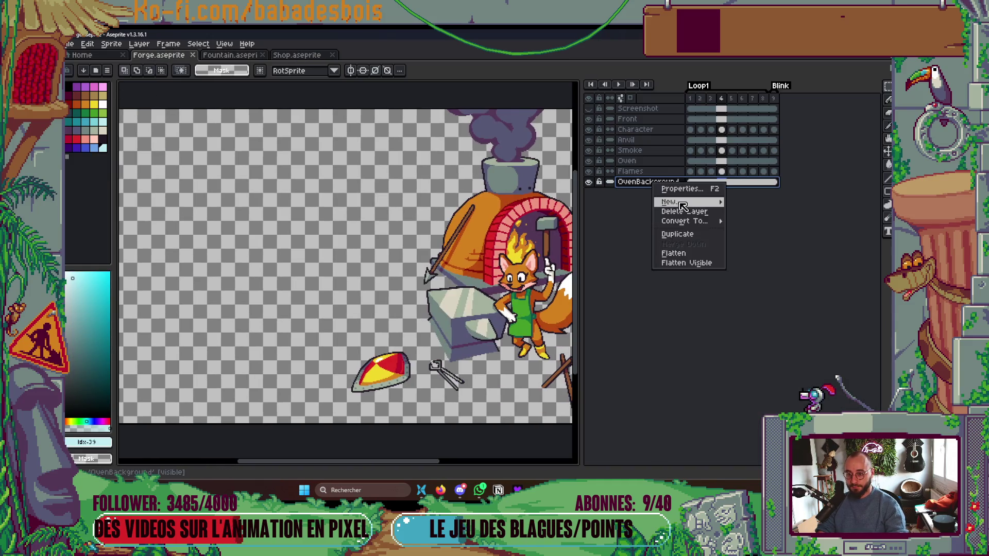
{"action": "mouse_move", "coordinate": [683, 206]}
{"action": "left_click", "coordinate": [745, 202]}
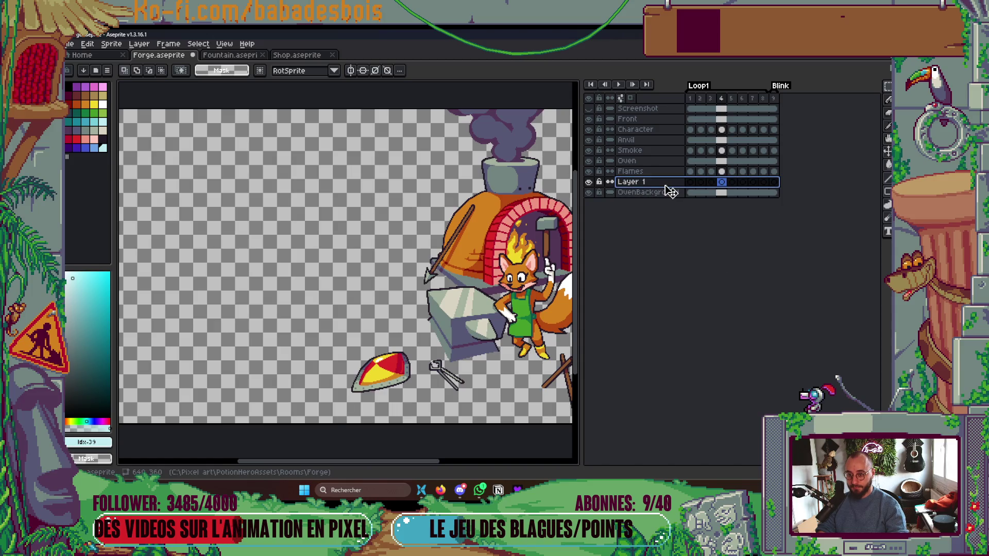
Move Layer 1 below OvenBackground and rename it Shadows.
{"action": "left_click_drag", "start_coordinate": [671, 192], "coordinate": [672, 195]}
{"action": "double_click", "coordinate": [653, 194]}
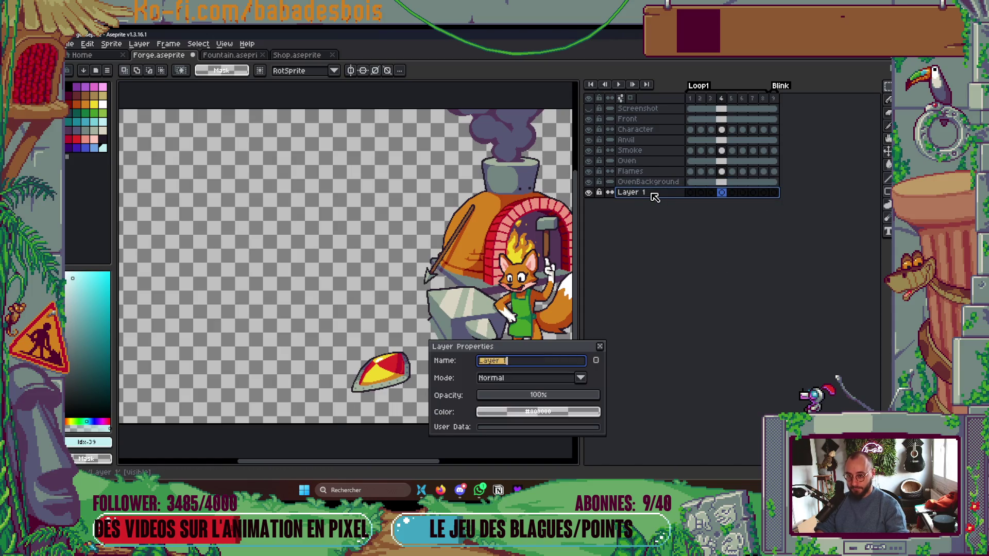
{"action": "type", "text": "Shadowsz"}
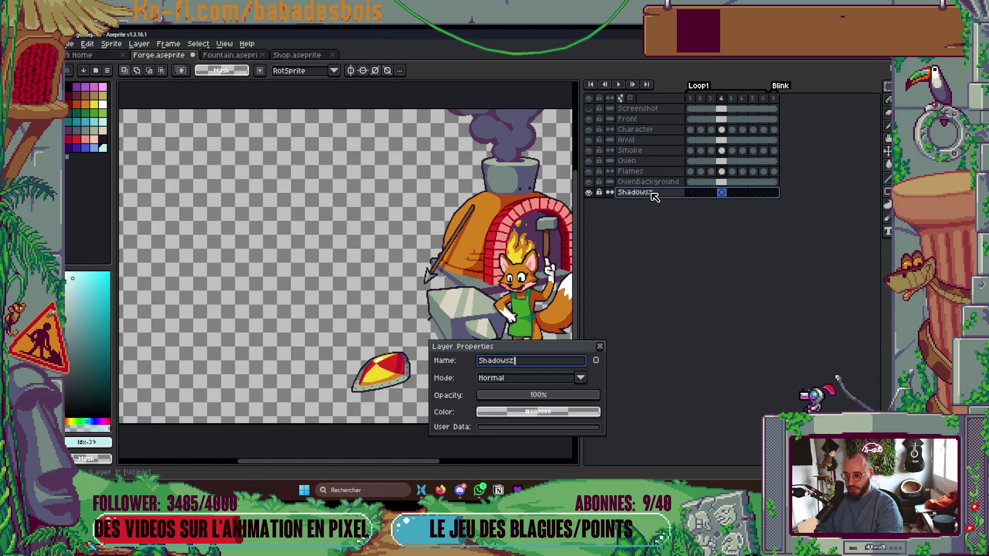
{"action": "key", "text": "BackSpace"}
{"action": "key", "text": "Return"}
{"action": "double_click", "coordinate": [653, 195]}
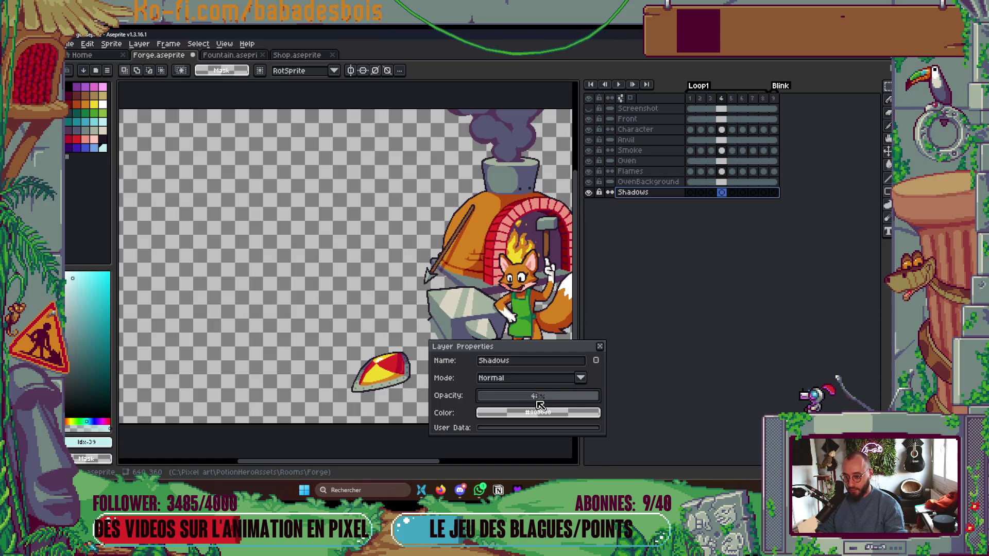
{"action": "left_click", "coordinate": [600, 346]}
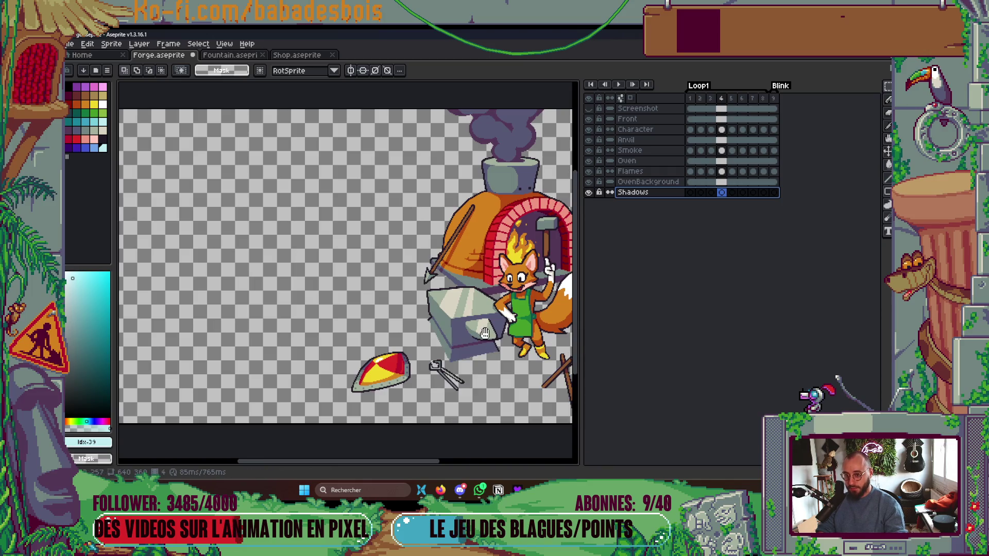
Choose dark purple and the pencil, and select the Shadows cel in frame 1.
{"action": "left_click", "coordinate": [76, 156]}
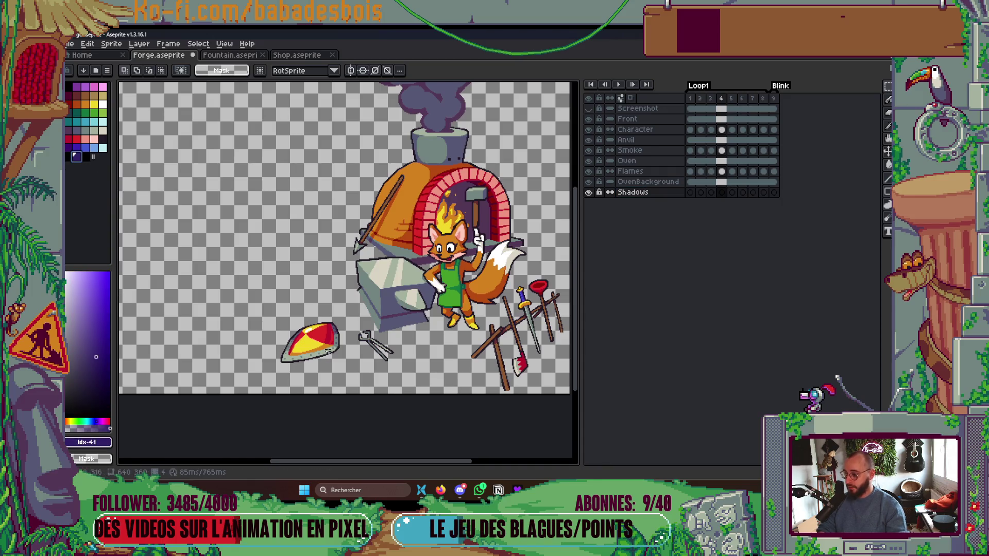
{"action": "scroll", "coordinate": [309, 258], "scroll_direction": "down", "scroll_amount": 1}
{"action": "key", "text": "b"}
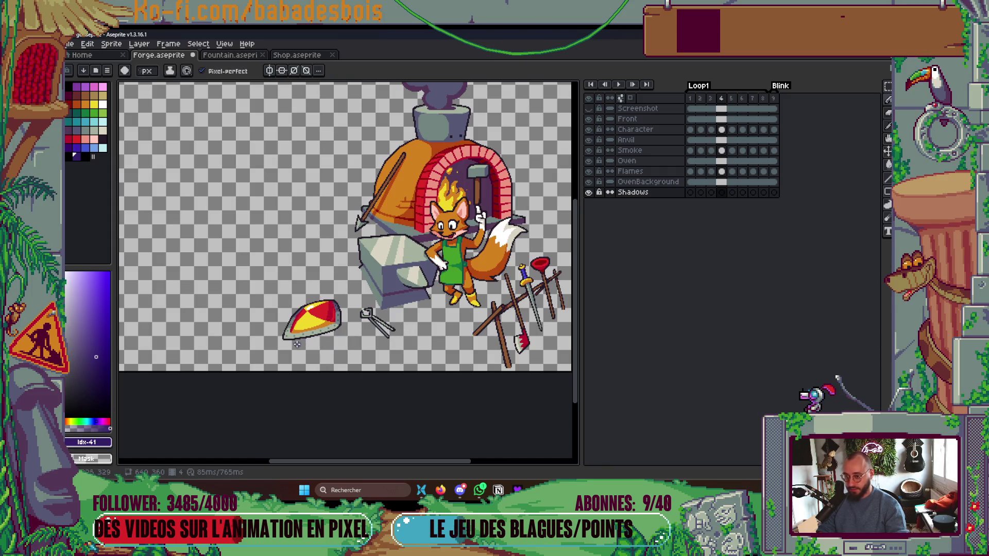
{"action": "scroll", "coordinate": [297, 344], "scroll_direction": "left", "scroll_amount": 2}
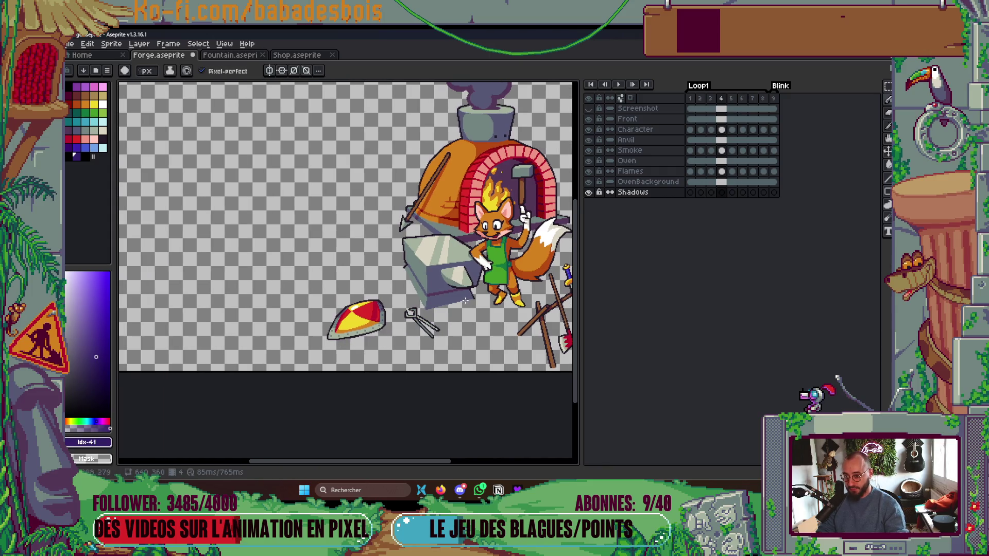
{"action": "left_click", "coordinate": [690, 192]}
{"action": "scroll", "coordinate": [342, 353], "scroll_direction": "up", "scroll_amount": 3}
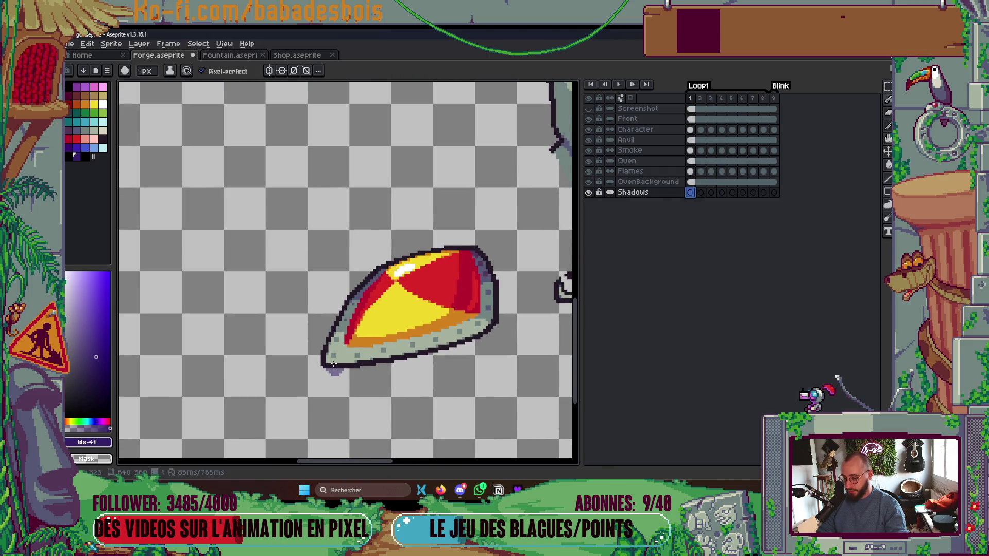
Paint purple shadows under the shield and along the anvil, undoing the anvil band to repaint it.
{"action": "left_click_drag", "start_coordinate": [333, 365], "coordinate": [418, 353]}
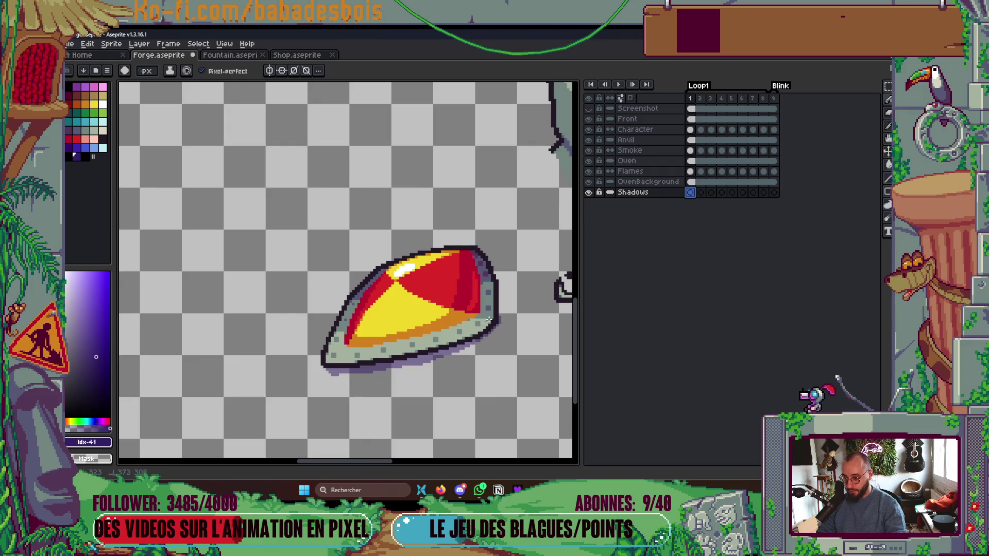
{"action": "left_click", "coordinate": [484, 276]}
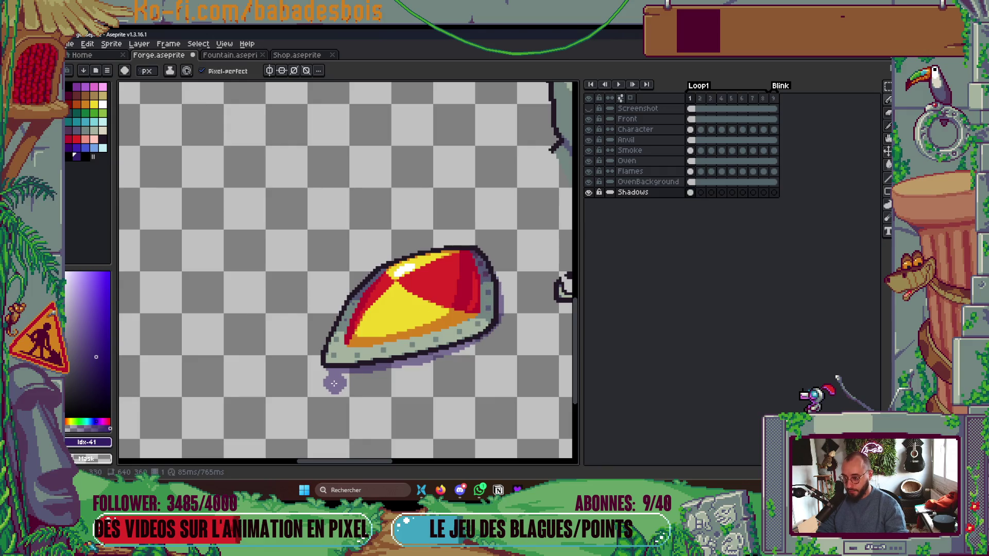
{"action": "scroll", "coordinate": [429, 321], "scroll_direction": "down", "scroll_amount": 1}
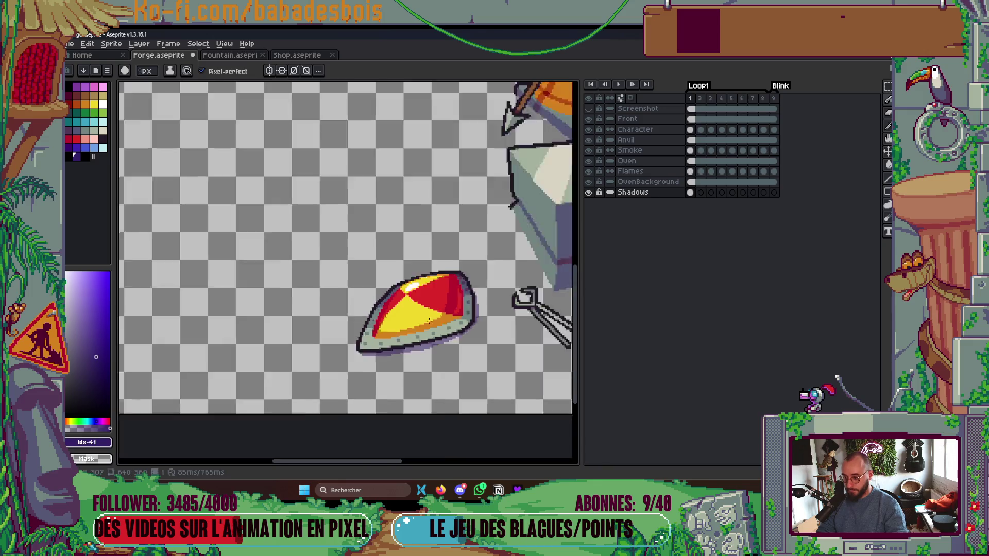
{"action": "scroll", "coordinate": [429, 321], "scroll_direction": "down", "scroll_amount": 1}
{"action": "scroll", "coordinate": [427, 317], "scroll_direction": "up", "scroll_amount": 2}
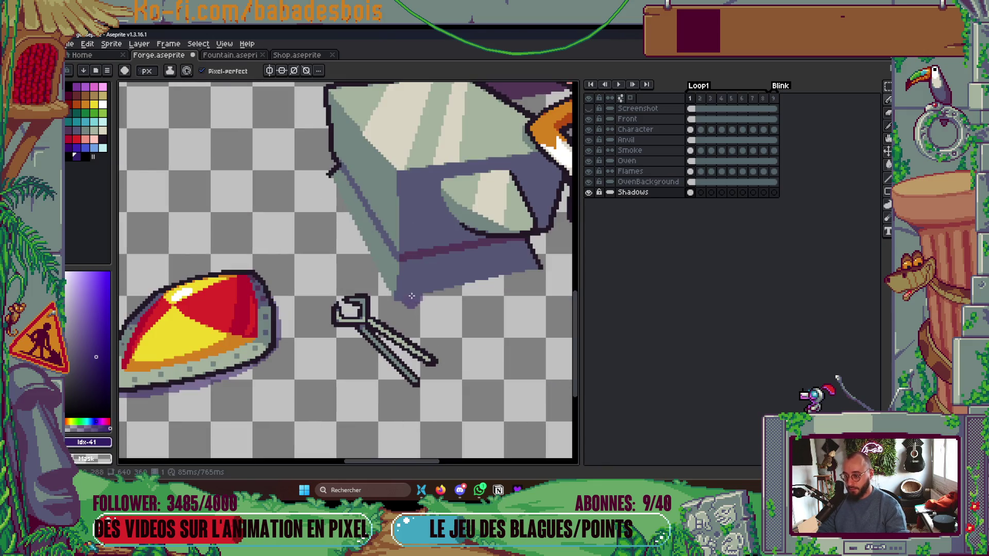
{"action": "mouse_move", "coordinate": [402, 294]}
{"action": "left_mouse_down"}
{"action": "mouse_move", "coordinate": [540, 282]}
{"action": "mouse_move", "coordinate": [509, 296]}
{"action": "mouse_move", "coordinate": [413, 313]}
{"action": "mouse_move", "coordinate": [536, 264]}
{"action": "left_mouse_up"}
{"action": "key", "text": "ctrl+z"}
{"action": "key", "text": "ctrl+z"}
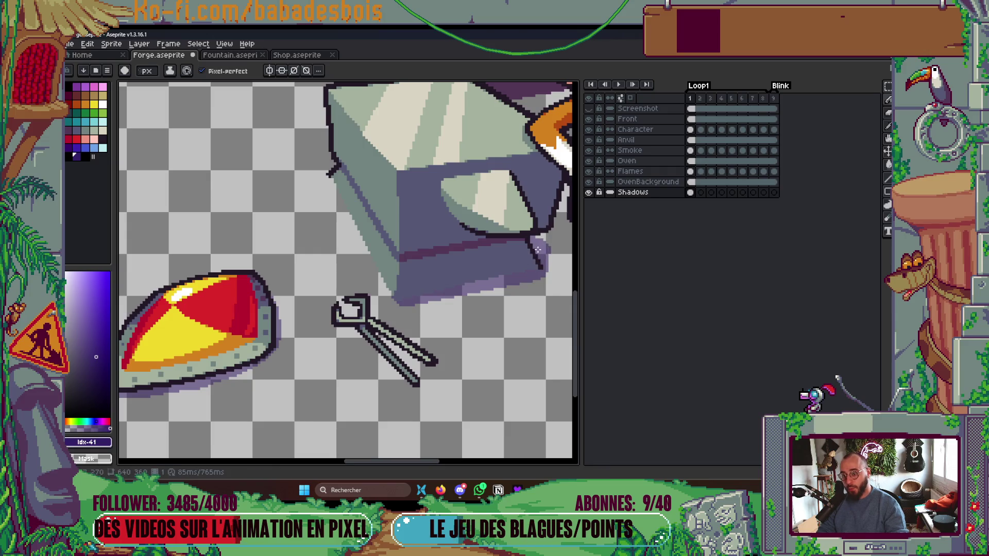
Touch up the purple shadow under the anvil.
{"action": "scroll", "coordinate": [537, 250], "scroll_direction": "down", "scroll_amount": 3}
{"action": "scroll", "coordinate": [469, 266], "scroll_direction": "up", "scroll_amount": 4}
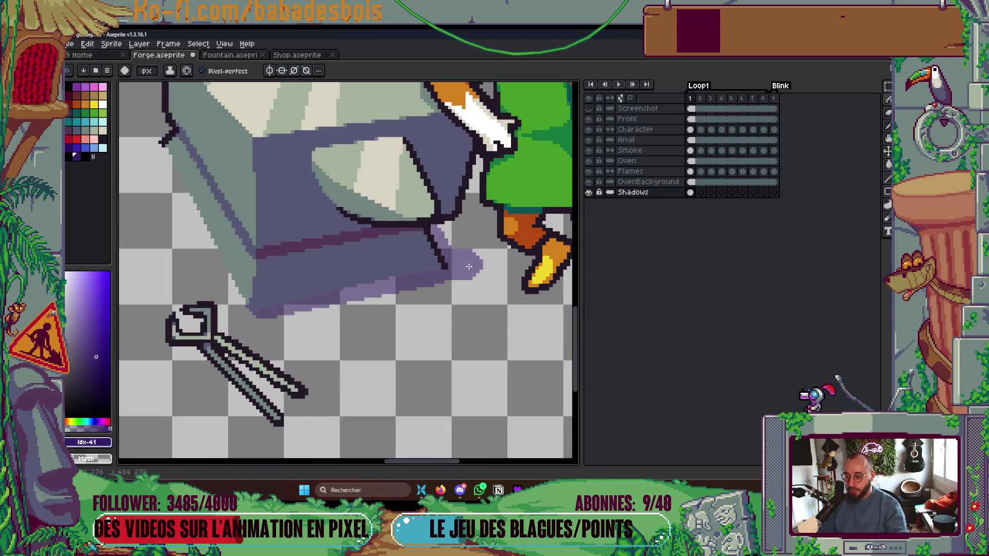
{"action": "scroll", "coordinate": [415, 261], "scroll_direction": "down", "scroll_amount": 1}
{"action": "scroll", "coordinate": [428, 273], "scroll_direction": "up", "scroll_amount": 1}
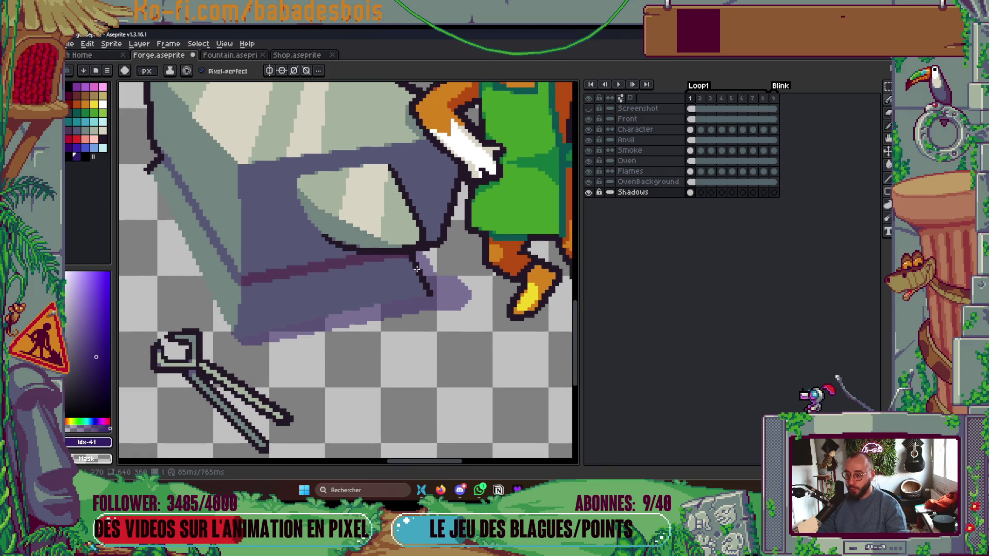
{"action": "left_click_drag", "start_coordinate": [441, 282], "coordinate": [449, 292]}
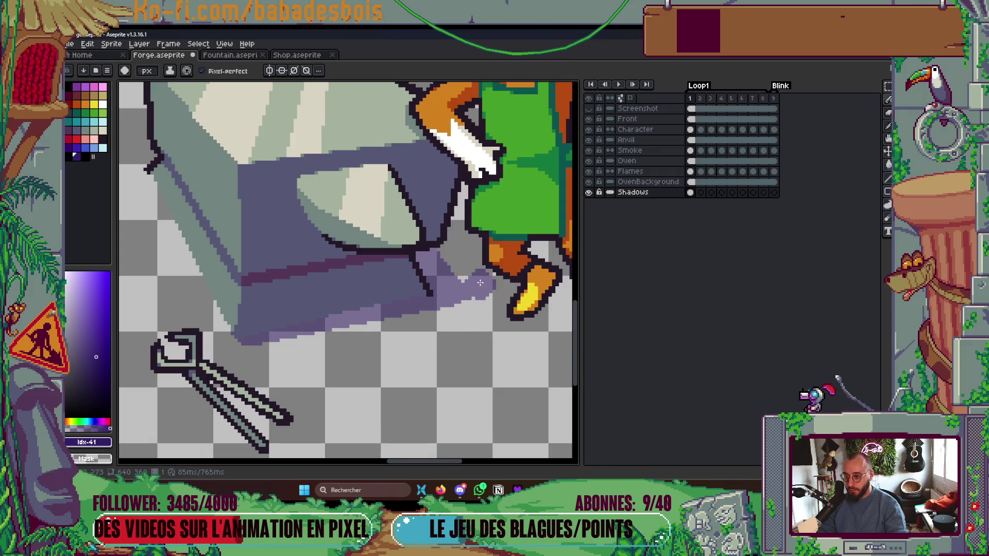
{"action": "scroll", "coordinate": [481, 291], "scroll_direction": "down", "scroll_amount": 3}
{"action": "scroll", "coordinate": [407, 309], "scroll_direction": "up", "scroll_amount": 3}
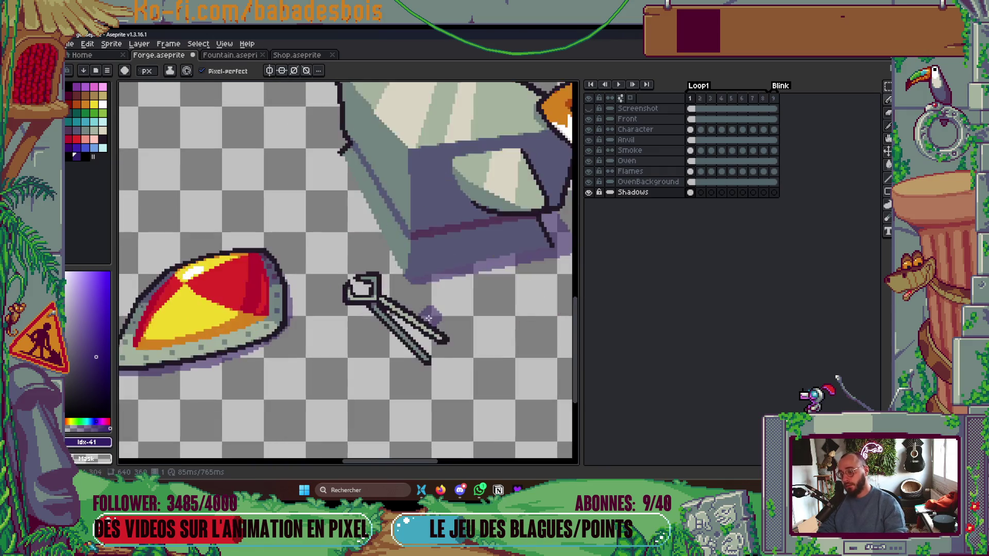
With a smaller brush, shade the wrench handles and head, then save Forge.aseprite.
{"action": "key", "text": "minus"}
{"action": "key", "text": "minus"}
{"action": "key", "text": "minus"}
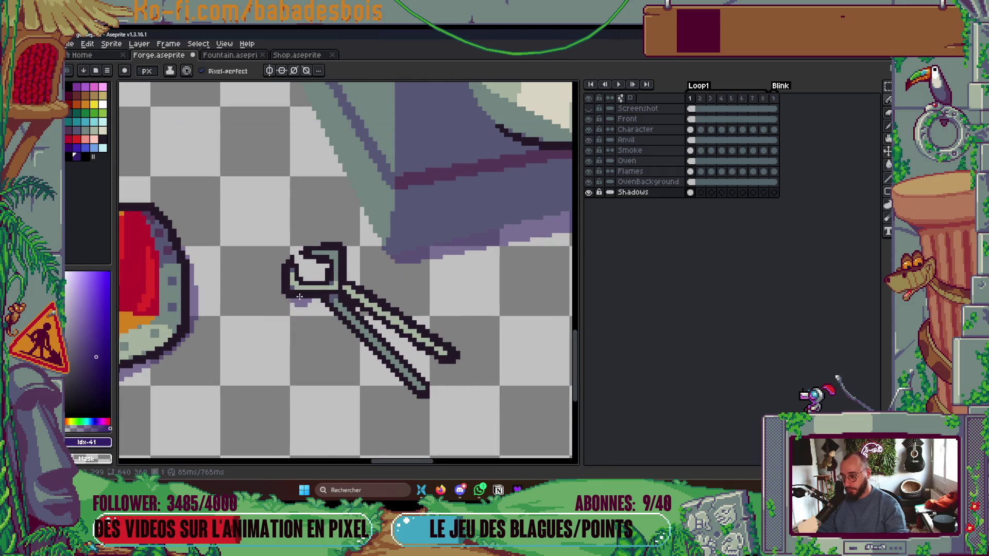
{"action": "mouse_move", "coordinate": [299, 296]}
{"action": "left_mouse_down"}
{"action": "mouse_move", "coordinate": [407, 382]}
{"action": "mouse_move", "coordinate": [400, 368]}
{"action": "left_mouse_up"}
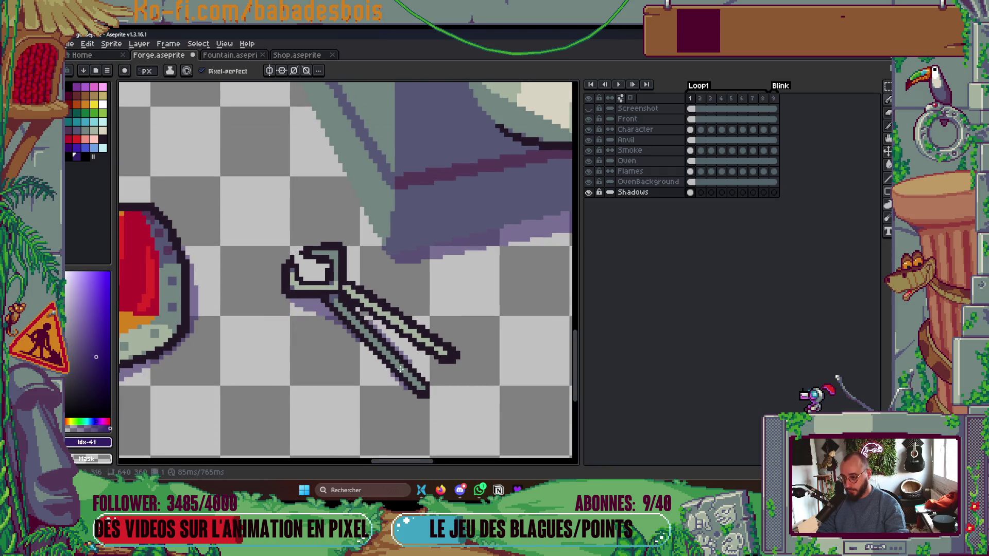
{"action": "left_click_drag", "start_coordinate": [335, 310], "coordinate": [417, 397]}
{"action": "left_click_drag", "start_coordinate": [381, 323], "coordinate": [438, 360]}
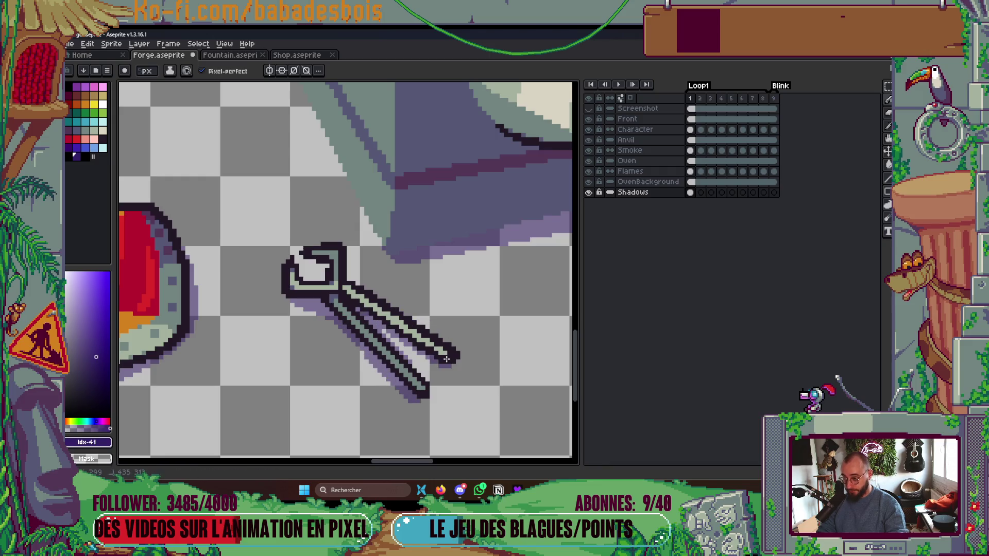
{"action": "left_click_drag", "start_coordinate": [326, 268], "coordinate": [316, 261]}
{"action": "scroll", "coordinate": [317, 261], "scroll_direction": "down", "scroll_amount": 1}
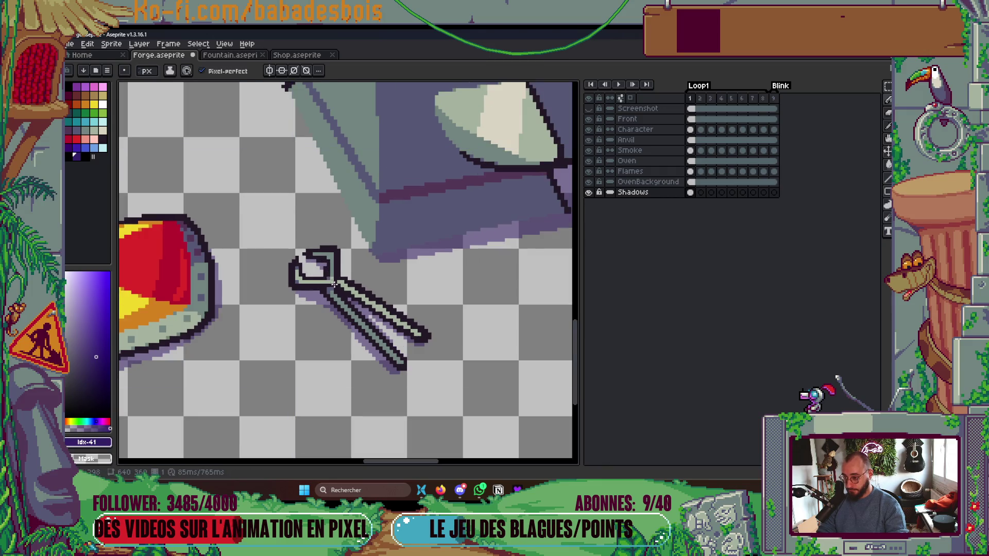
{"action": "scroll", "coordinate": [397, 308], "scroll_direction": "down", "scroll_amount": 4}
{"action": "key", "text": "ctrl+s"}
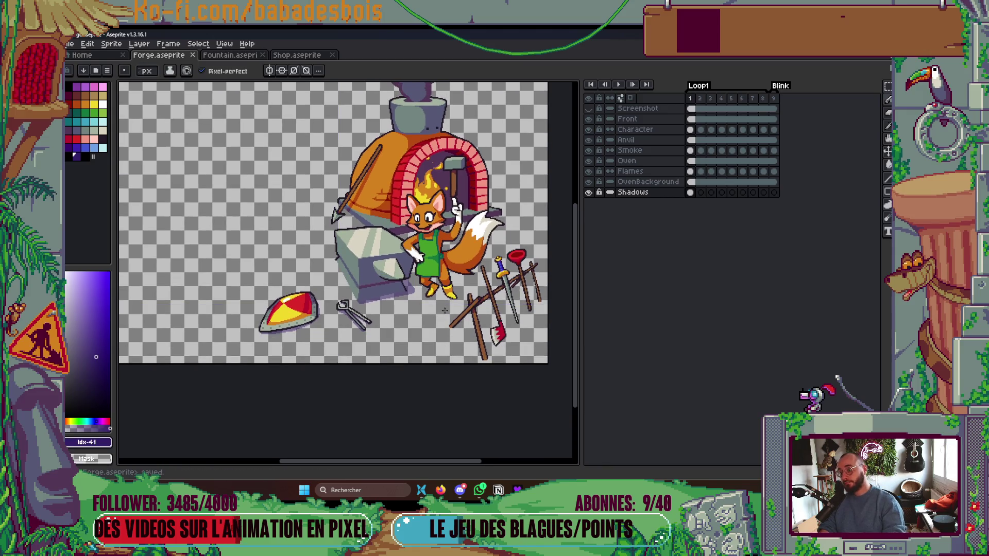
Paint a purple shadow from the spear tip across the anvil, undo the overshoot, and save.
{"action": "scroll", "coordinate": [425, 326], "scroll_direction": "up", "scroll_amount": 1}
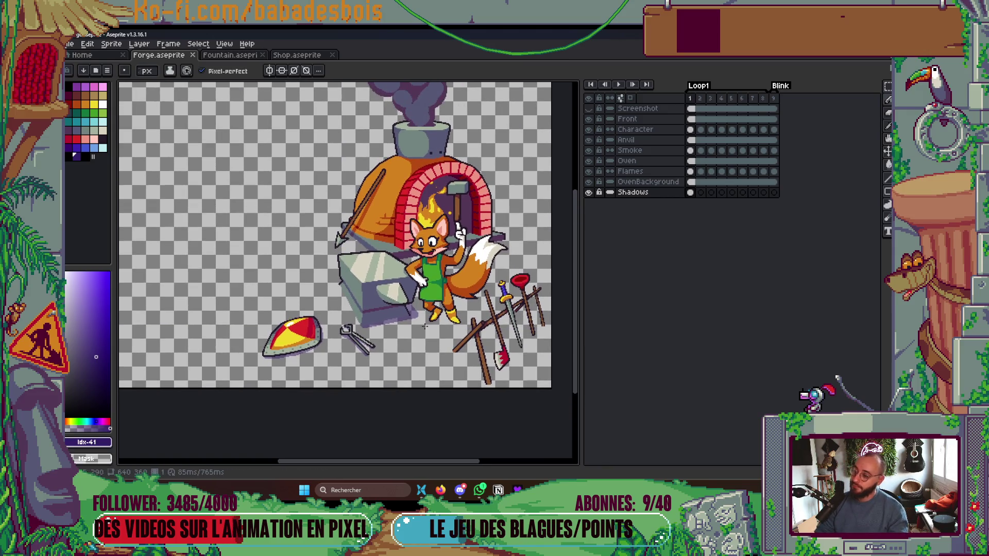
{"action": "scroll", "coordinate": [305, 232], "scroll_direction": "up", "scroll_amount": 5}
{"action": "mouse_move", "coordinate": [290, 256]}
{"action": "left_mouse_down"}
{"action": "mouse_move", "coordinate": [327, 245]}
{"action": "mouse_move", "coordinate": [351, 206]}
{"action": "left_mouse_up"}
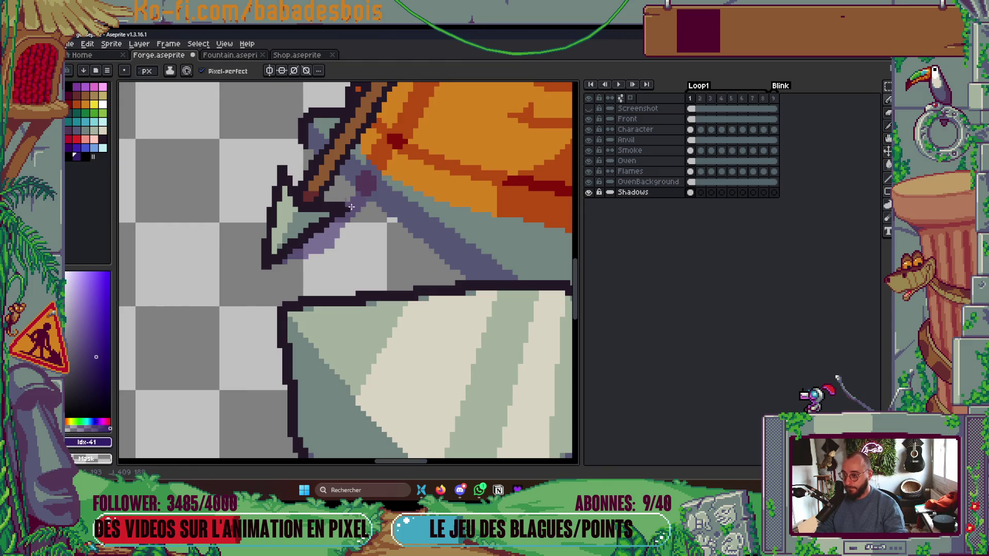
{"action": "scroll", "coordinate": [347, 210], "scroll_direction": "down", "scroll_amount": 4}
{"action": "scroll", "coordinate": [389, 197], "scroll_direction": "up", "scroll_amount": 4}
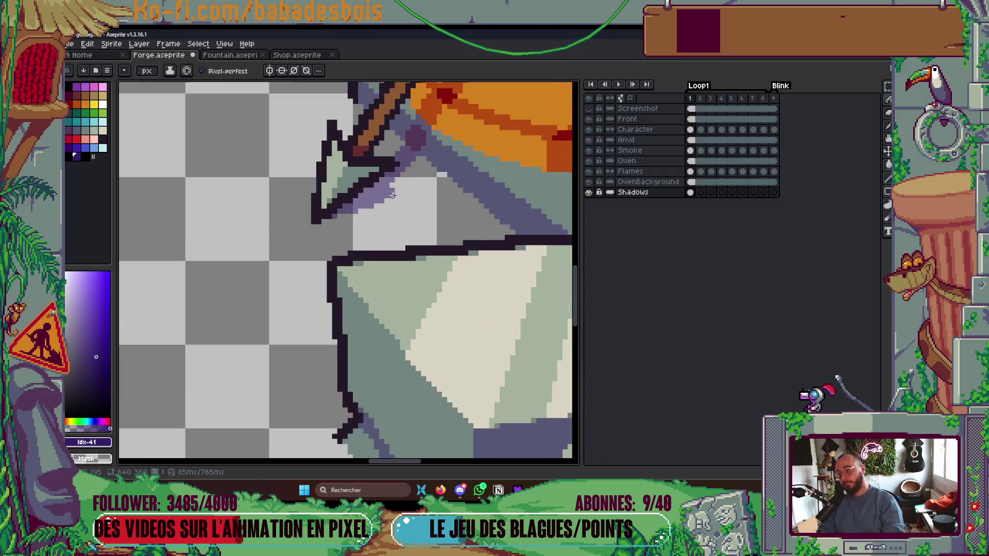
{"action": "left_click_drag", "start_coordinate": [389, 197], "coordinate": [393, 200]}
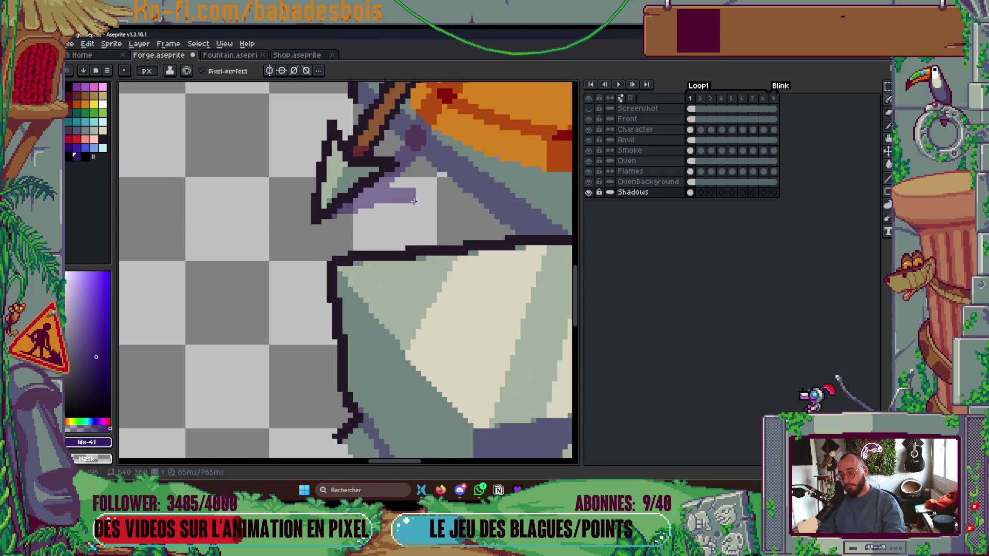
{"action": "key", "text": "ctrl+z"}
{"action": "scroll", "coordinate": [465, 193], "scroll_direction": "down", "scroll_amount": 2}
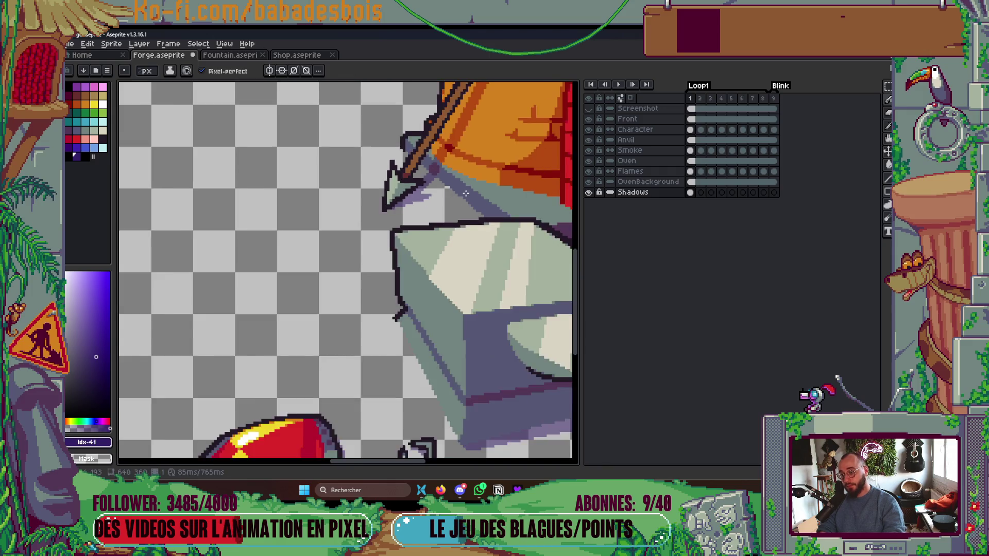
{"action": "scroll", "coordinate": [465, 193], "scroll_direction": "down", "scroll_amount": 4}
{"action": "key", "text": "ctrl+s"}
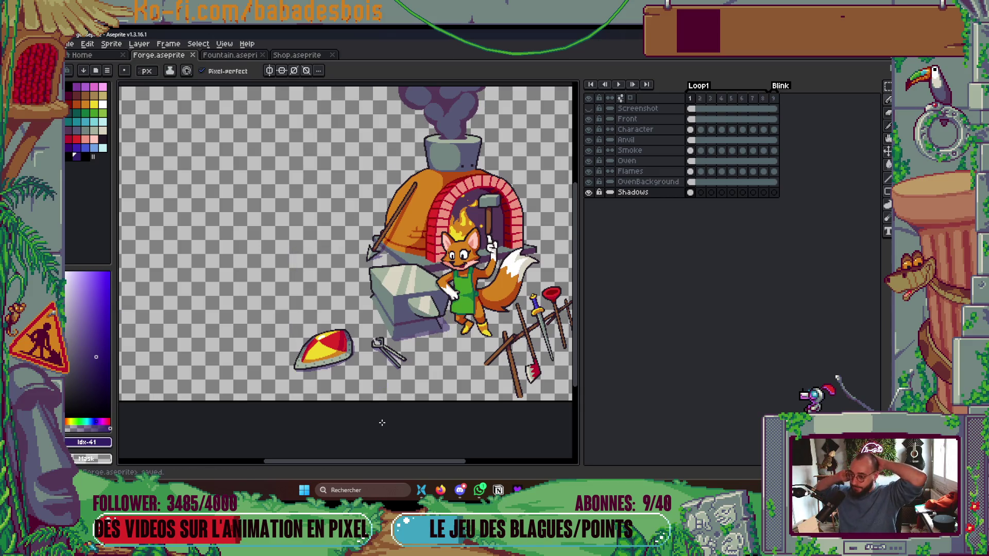
Paint a purple shadow above the anvil, extending it right behind the fox's tail.
{"action": "left_click_drag", "start_coordinate": [426, 411], "coordinate": [367, 356]}
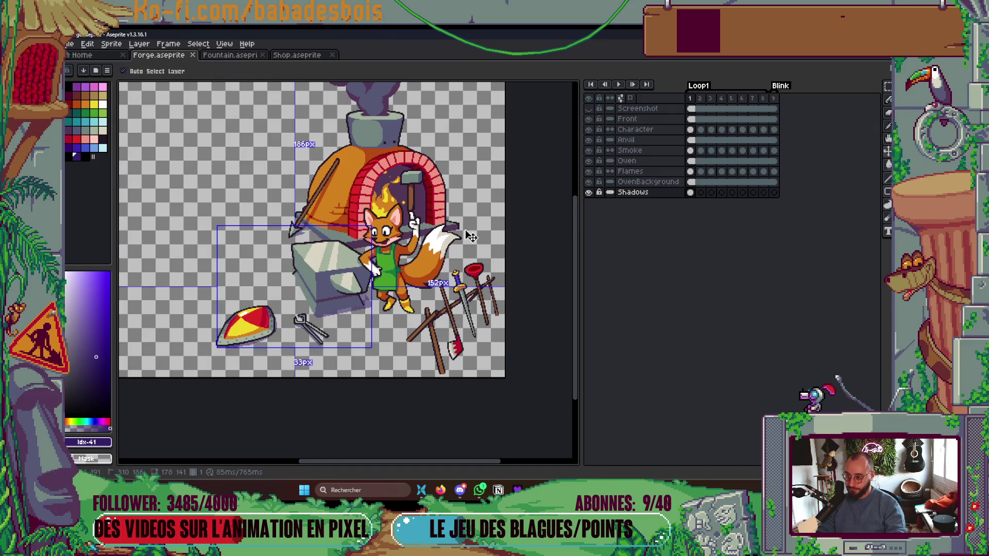
{"action": "scroll", "coordinate": [457, 222], "scroll_direction": "up", "scroll_amount": 3}
{"action": "left_click_drag", "start_coordinate": [428, 204], "coordinate": [479, 227]}
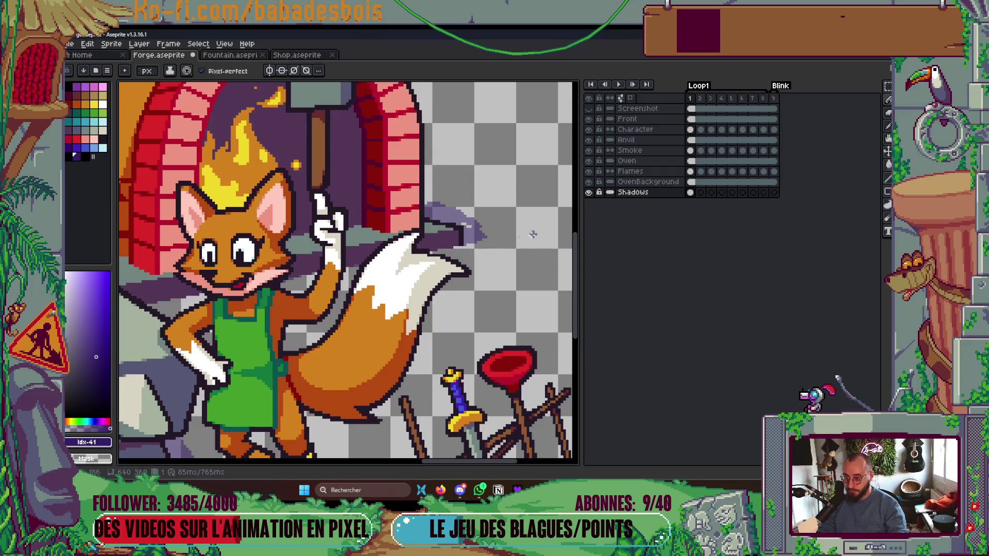
{"action": "left_click_drag", "start_coordinate": [496, 227], "coordinate": [438, 219]}
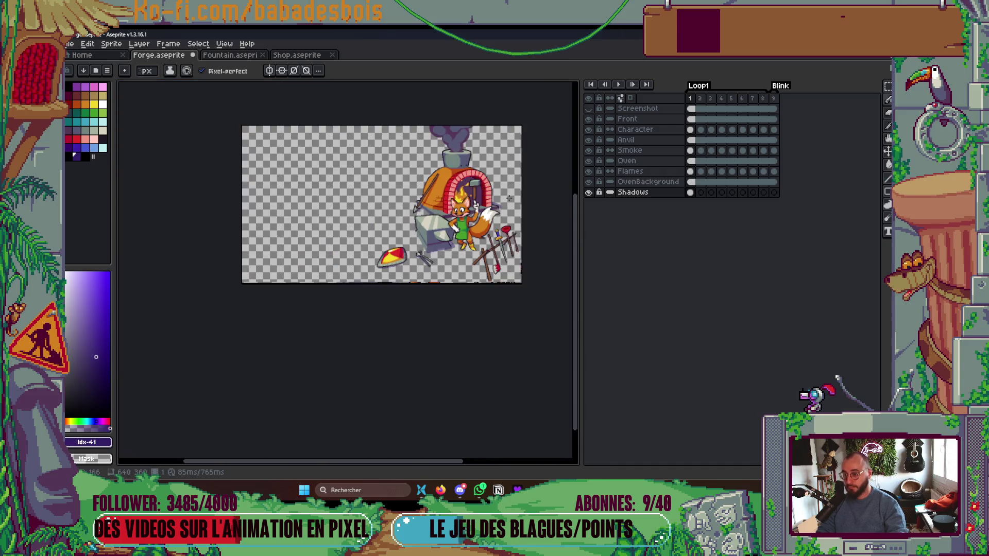
Outline a shadow shape beside the forge arch and fill it with purple.
{"action": "scroll", "coordinate": [495, 221], "scroll_direction": "down", "scroll_amount": 5}
{"action": "scroll", "coordinate": [511, 215], "scroll_direction": "up", "scroll_amount": 1}
{"action": "scroll", "coordinate": [511, 214], "scroll_direction": "up", "scroll_amount": 4}
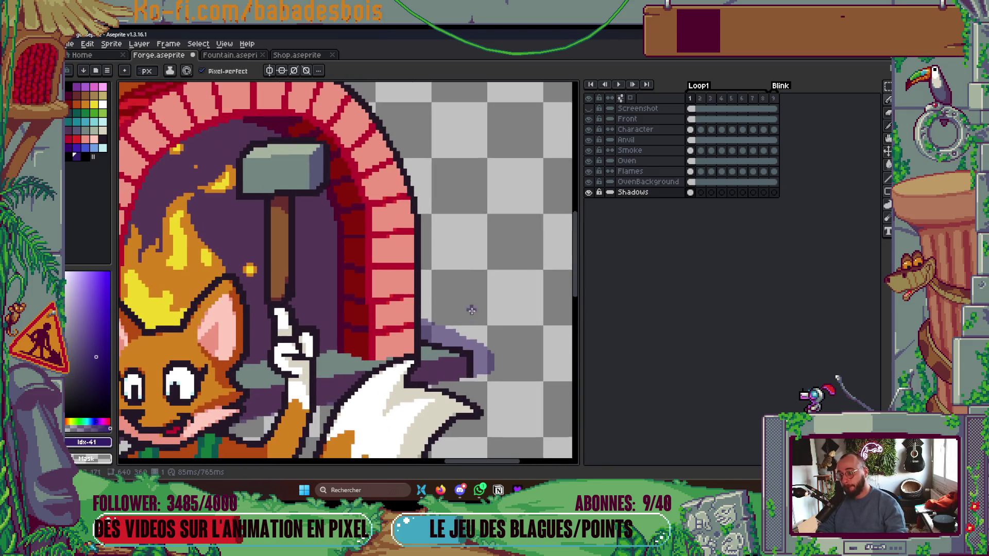
{"action": "mouse_move", "coordinate": [461, 330]}
{"action": "left_mouse_down"}
{"action": "mouse_move", "coordinate": [452, 260]}
{"action": "mouse_move", "coordinate": [408, 255]}
{"action": "left_mouse_up"}
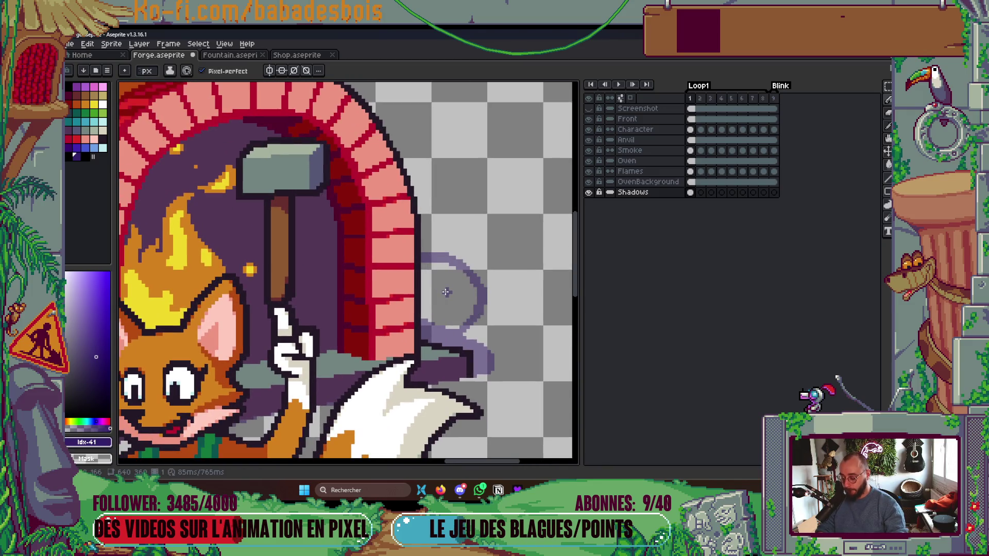
{"action": "key", "text": "g"}
{"action": "left_click", "coordinate": [437, 313]}
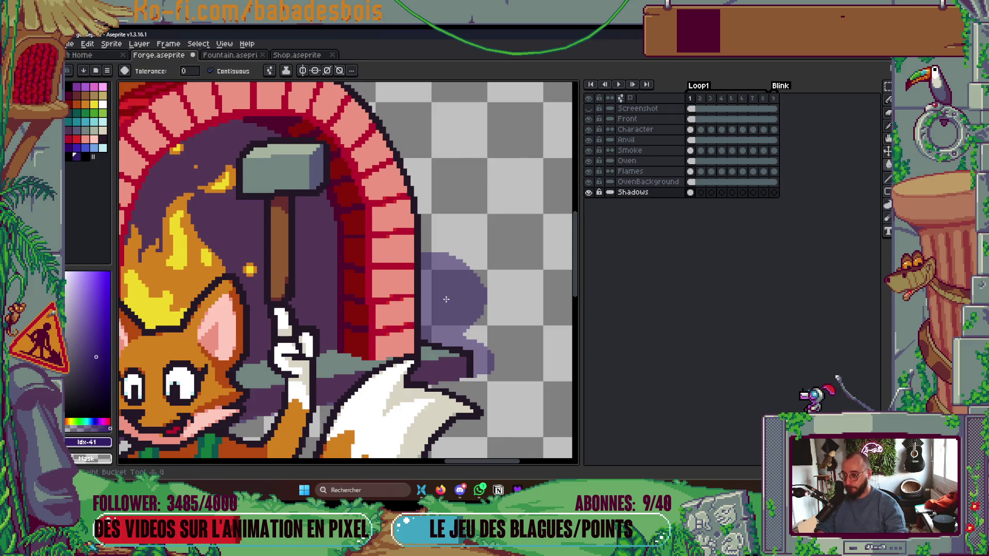
Erase the top part of the filled purple shadow patch.
{"action": "scroll", "coordinate": [437, 309], "scroll_direction": "down", "scroll_amount": 5}
{"action": "scroll", "coordinate": [450, 287], "scroll_direction": "up", "scroll_amount": 5}
{"action": "key", "text": "e"}
{"action": "mouse_move", "coordinate": [439, 252]}
{"action": "left_mouse_down"}
{"action": "mouse_move", "coordinate": [466, 242]}
{"action": "mouse_move", "coordinate": [492, 278]}
{"action": "mouse_move", "coordinate": [453, 223]}
{"action": "left_mouse_up"}
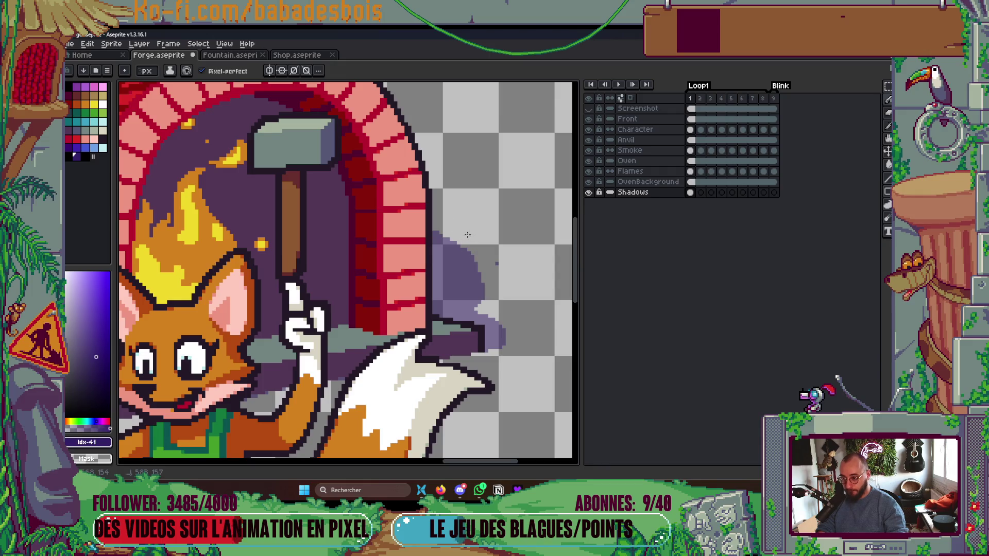
{"action": "scroll", "coordinate": [503, 267], "scroll_direction": "down", "scroll_amount": 3}
{"action": "scroll", "coordinate": [515, 260], "scroll_direction": "down", "scroll_amount": 2}
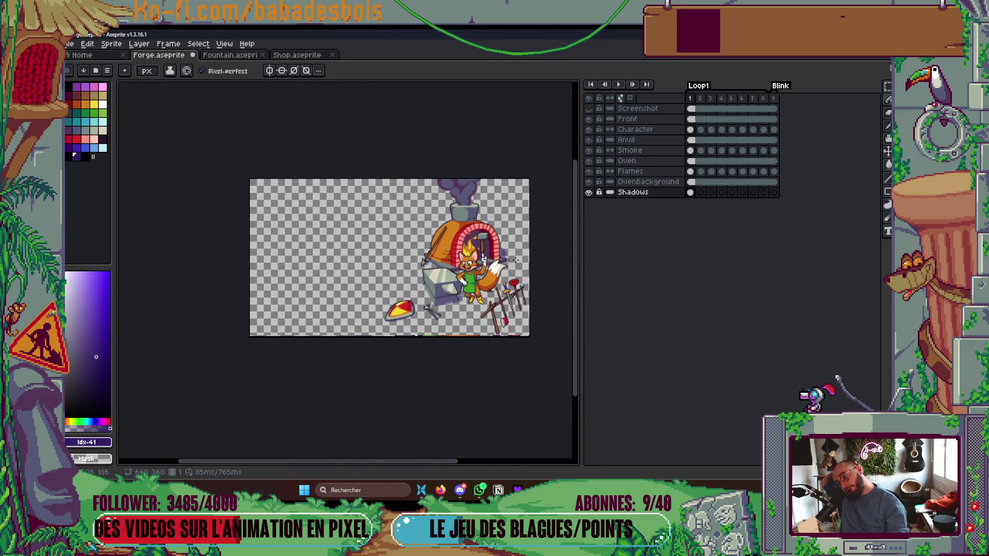
{"action": "scroll", "coordinate": [515, 260], "scroll_direction": "up", "scroll_amount": 2}
Draw purple shadow lines under the rake handle and horizontally beneath the rake.
{"action": "scroll", "coordinate": [245, 292], "scroll_direction": "up", "scroll_amount": 3}
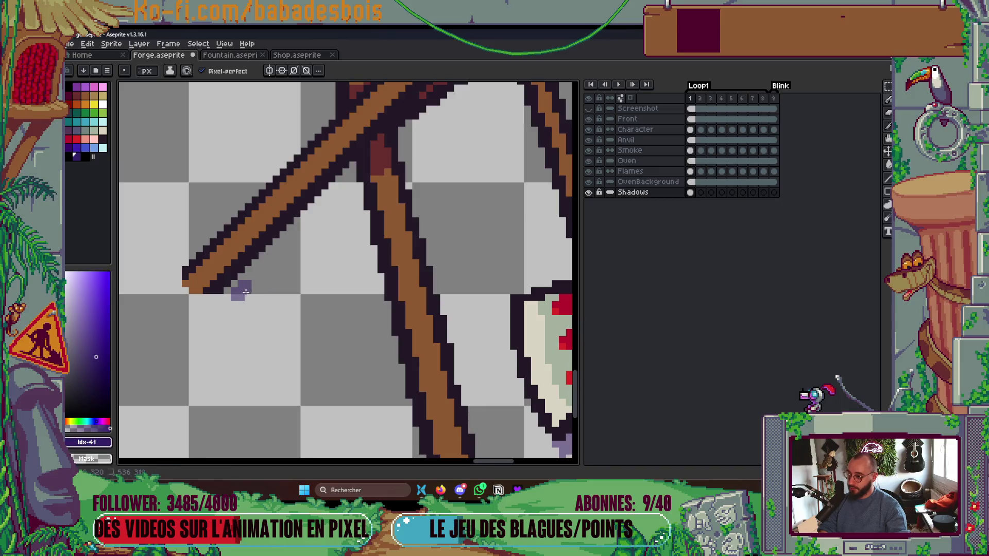
{"action": "scroll", "coordinate": [329, 256], "scroll_direction": "down", "scroll_amount": 1}
{"action": "scroll", "coordinate": [355, 304], "scroll_direction": "up", "scroll_amount": 2}
{"action": "scroll", "coordinate": [356, 304], "scroll_direction": "right", "scroll_amount": 1}
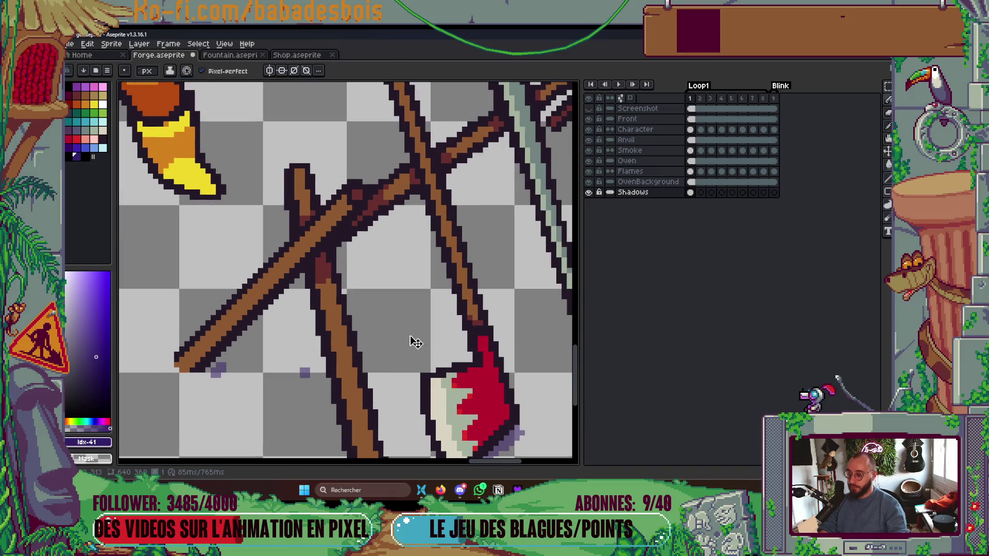
{"action": "scroll", "coordinate": [386, 358], "scroll_direction": "down", "scroll_amount": 3}
{"action": "mouse_move", "coordinate": [392, 353]}
{"action": "left_mouse_down"}
{"action": "mouse_move", "coordinate": [545, 238]}
{"action": "mouse_move", "coordinate": [376, 359]}
{"action": "mouse_move", "coordinate": [402, 427]}
{"action": "left_mouse_up"}
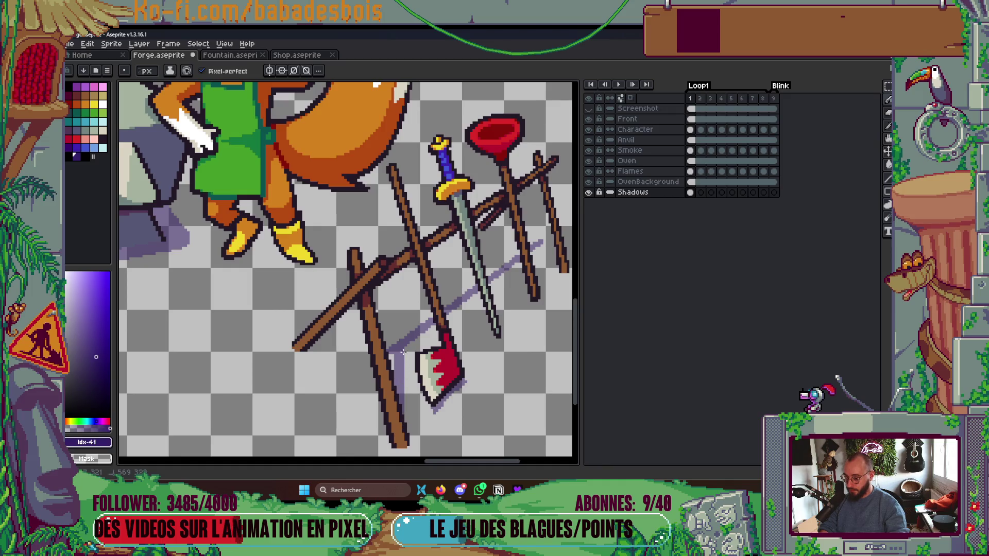
{"action": "left_click_drag", "start_coordinate": [397, 335], "coordinate": [395, 348]}
{"action": "left_click_drag", "start_coordinate": [293, 344], "coordinate": [400, 345]}
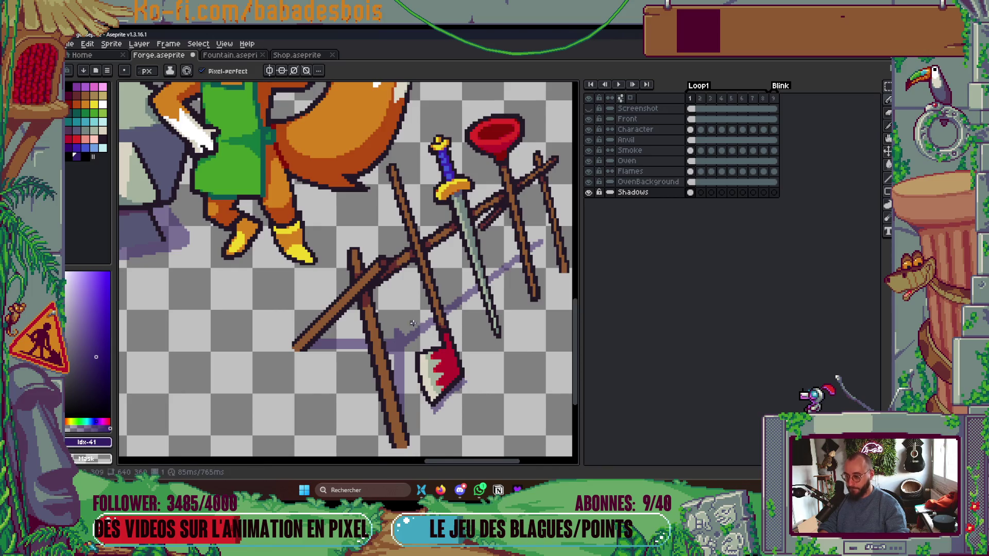
Shade along the axe handle, beside the sword handle and down the sword blade.
{"action": "scroll", "coordinate": [399, 346], "scroll_direction": "down", "scroll_amount": 8}
{"action": "scroll", "coordinate": [440, 310], "scroll_direction": "up", "scroll_amount": 1}
{"action": "scroll", "coordinate": [408, 327], "scroll_direction": "up", "scroll_amount": 3}
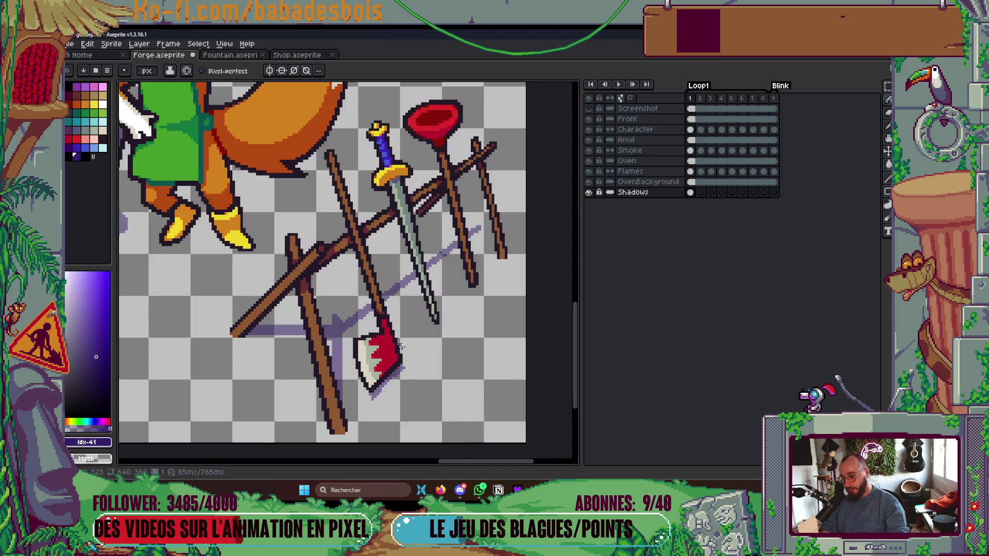
{"action": "left_click_drag", "start_coordinate": [401, 358], "coordinate": [373, 240]}
{"action": "left_click", "coordinate": [369, 212]}
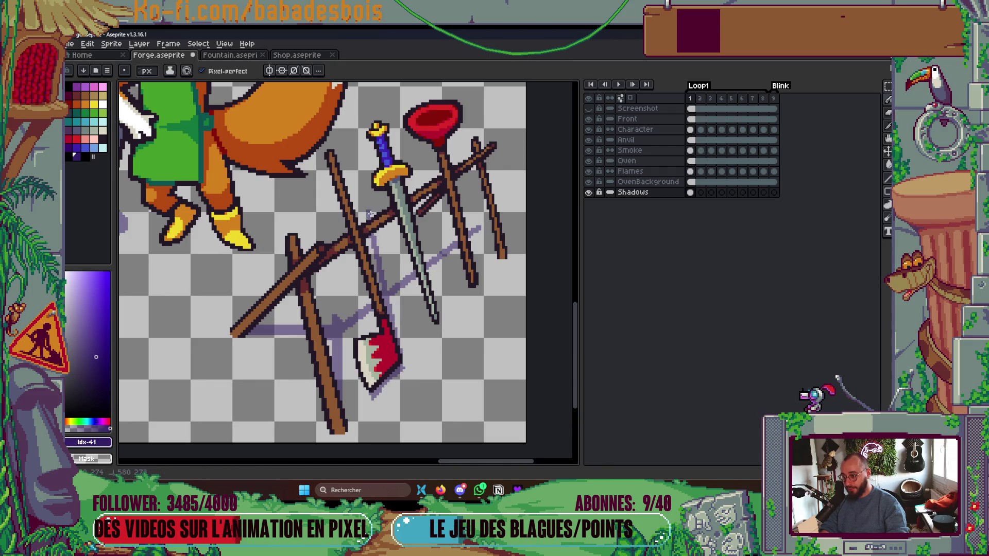
{"action": "left_click_drag", "start_coordinate": [437, 309], "coordinate": [420, 217]}
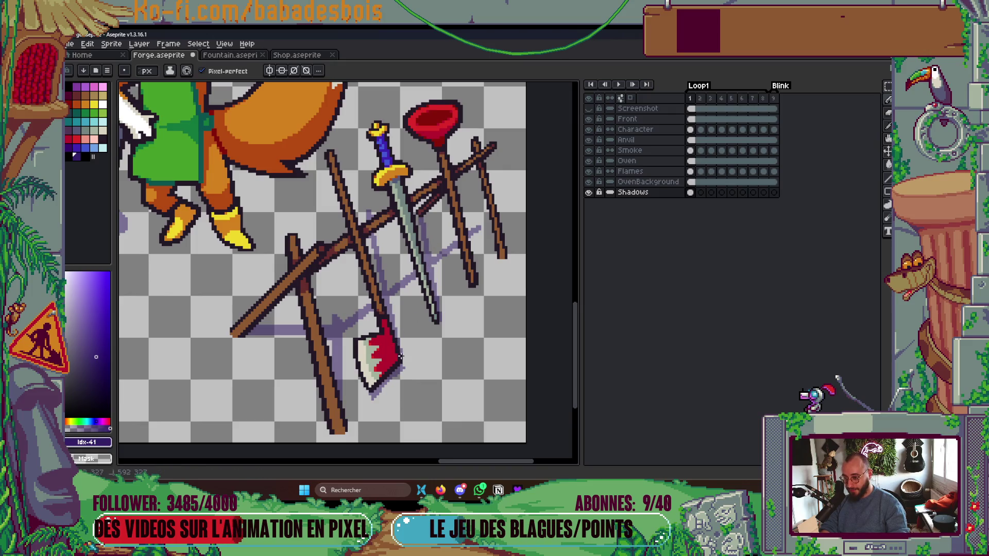
Add purple shadow strokes across and beside the sticks, then hide the timeline panel.
{"action": "scroll", "coordinate": [375, 235], "scroll_direction": "down", "scroll_amount": 4}
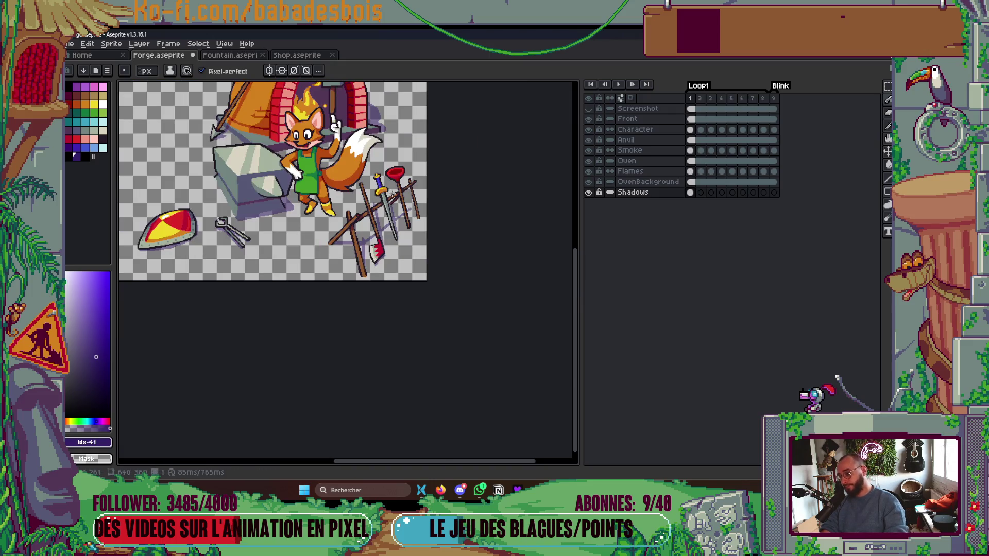
{"action": "scroll", "coordinate": [407, 221], "scroll_direction": "up", "scroll_amount": 5}
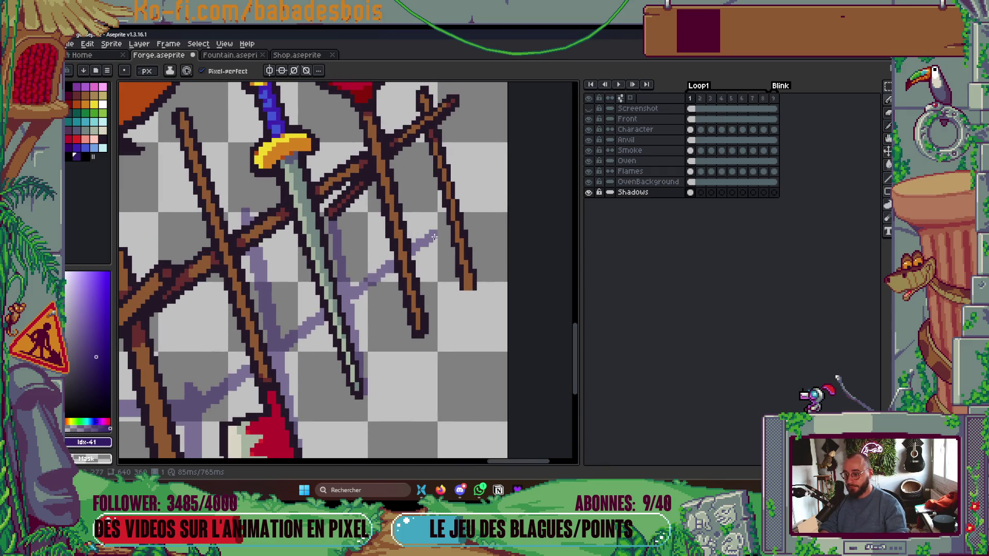
{"action": "mouse_move", "coordinate": [342, 218]}
{"action": "left_mouse_down"}
{"action": "mouse_move", "coordinate": [444, 221]}
{"action": "mouse_move", "coordinate": [459, 193]}
{"action": "mouse_move", "coordinate": [479, 208]}
{"action": "mouse_move", "coordinate": [449, 245]}
{"action": "left_mouse_up"}
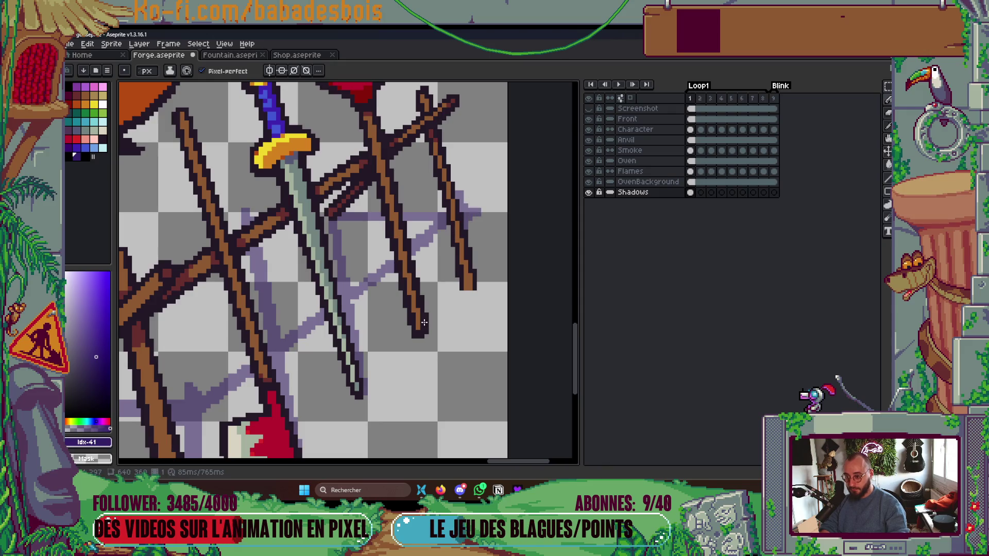
{"action": "mouse_move", "coordinate": [417, 212]}
{"action": "left_mouse_down"}
{"action": "mouse_move", "coordinate": [406, 154]}
{"action": "mouse_move", "coordinate": [410, 205]}
{"action": "left_mouse_up"}
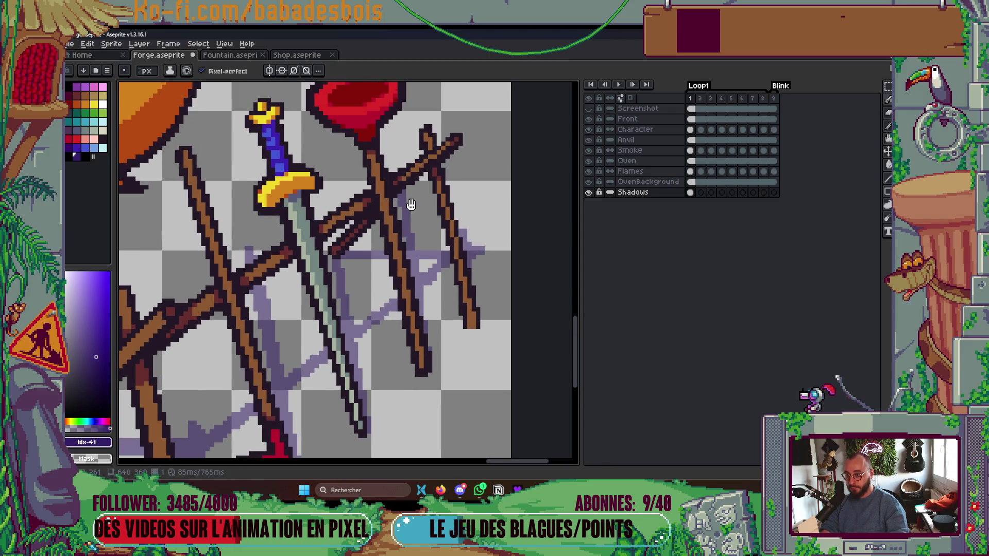
{"action": "left_click_drag", "start_coordinate": [393, 164], "coordinate": [419, 151]}
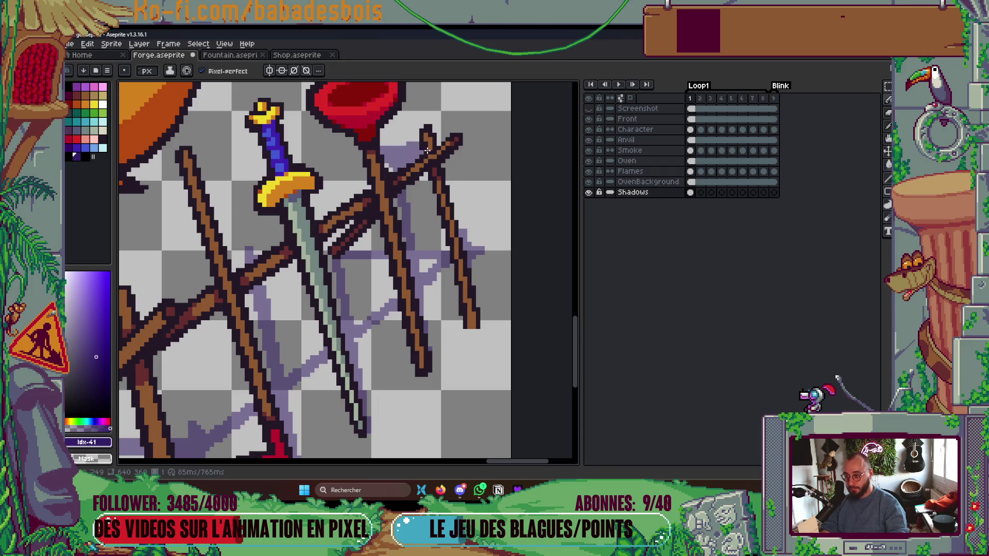
{"action": "scroll", "coordinate": [507, 221], "scroll_direction": "down", "scroll_amount": 5}
{"action": "mouse_move", "coordinate": [562, 321]}
{"action": "left_mouse_down"}
{"action": "mouse_move", "coordinate": [570, 406]}
{"action": "mouse_move", "coordinate": [679, 423]}
{"action": "left_mouse_up"}
{"action": "key", "text": "Tab"}
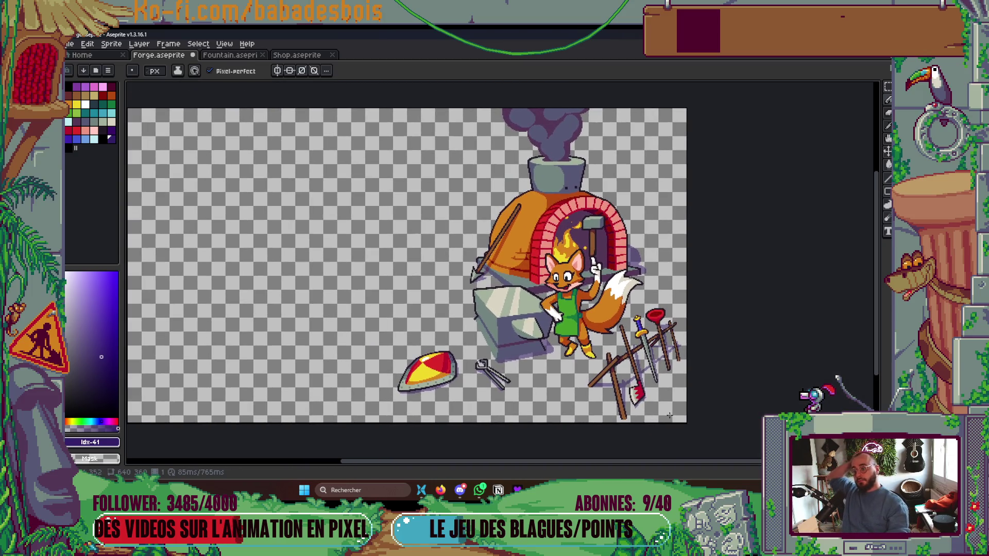
Recentre the forge on the canvas and save Forge.aseprite.
{"action": "left_click_drag", "start_coordinate": [379, 258], "coordinate": [277, 241]}
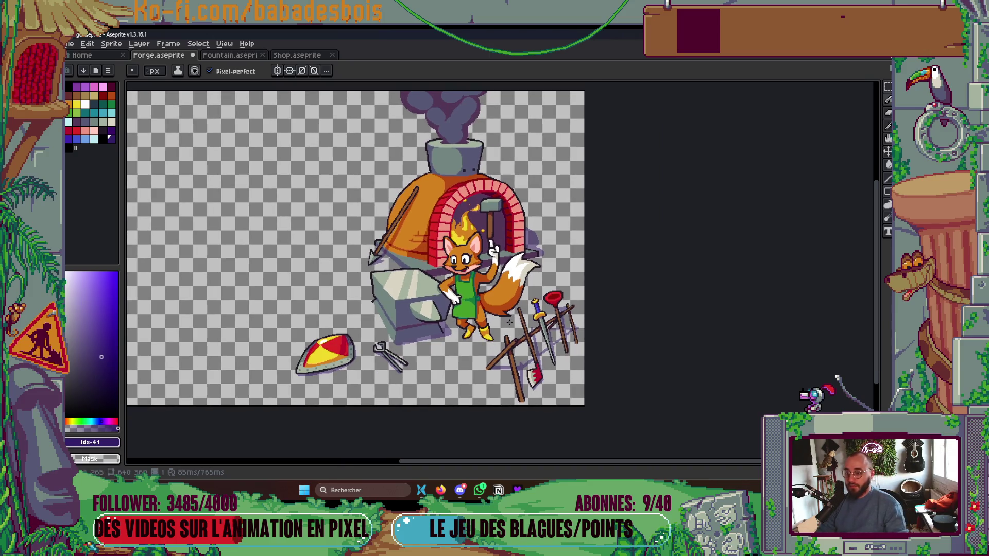
{"action": "key", "text": "Tab"}
{"action": "key", "text": "Tab"}
{"action": "scroll", "coordinate": [468, 332], "scroll_direction": "up", "scroll_amount": 2}
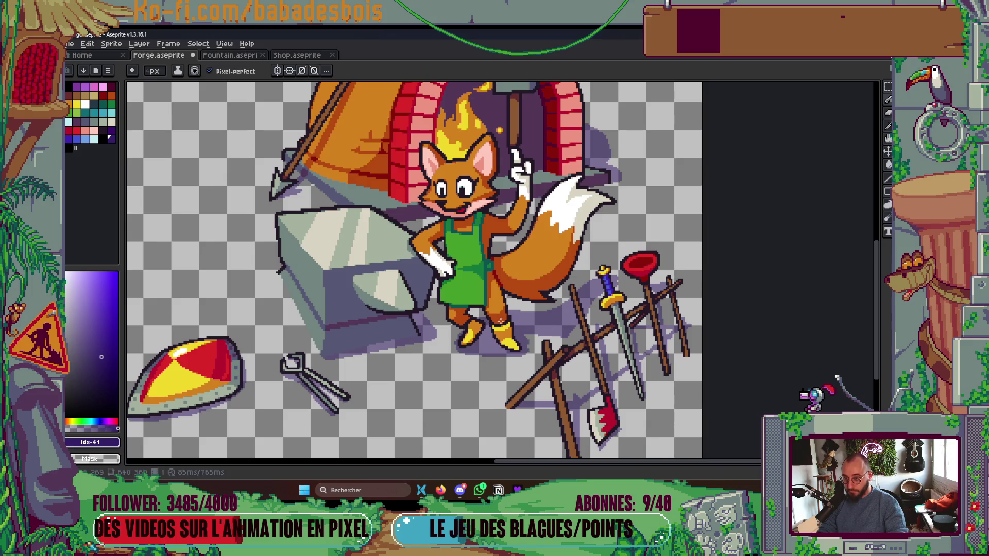
{"action": "scroll", "coordinate": [501, 320], "scroll_direction": "down", "scroll_amount": 3}
{"action": "scroll", "coordinate": [501, 320], "scroll_direction": "up", "scroll_amount": 2}
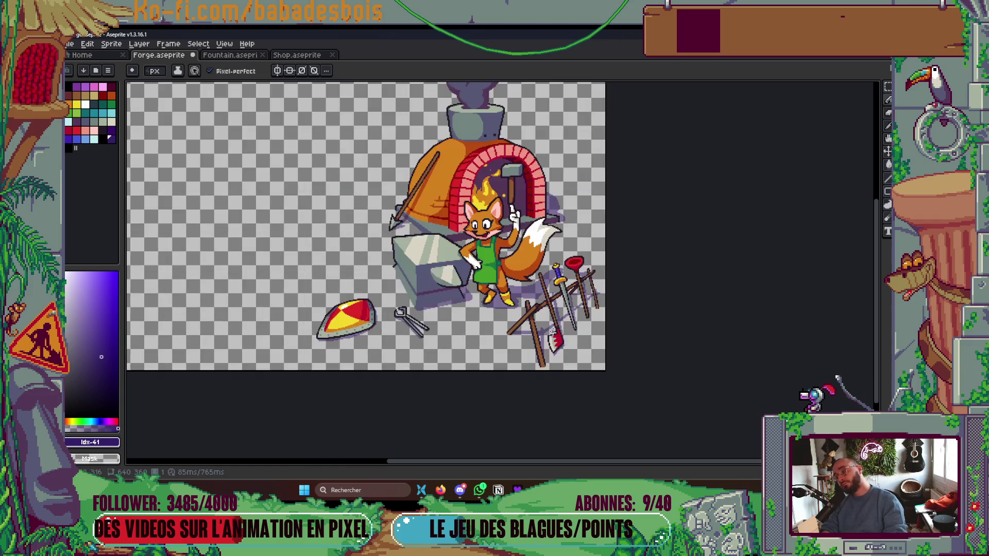
{"action": "scroll", "coordinate": [600, 397], "scroll_direction": "up", "scroll_amount": 1}
{"action": "key", "text": "ctrl+s"}
Zoom in and touch up the purple floor shadow near the fox's feet.
{"action": "scroll", "coordinate": [600, 397], "scroll_direction": "up", "scroll_amount": 1}
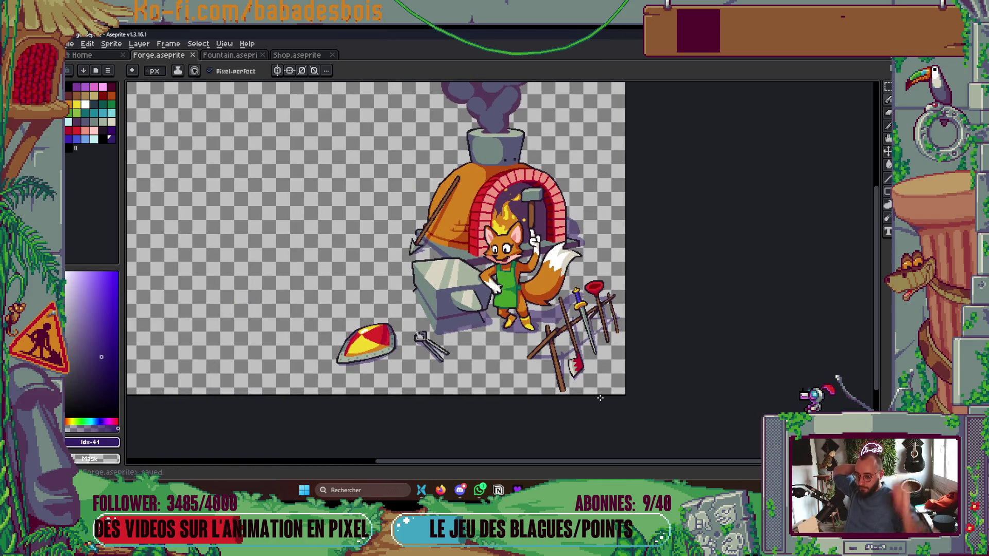
{"action": "scroll", "coordinate": [557, 361], "scroll_direction": "up", "scroll_amount": 1}
{"action": "scroll", "coordinate": [556, 288], "scroll_direction": "up", "scroll_amount": 1}
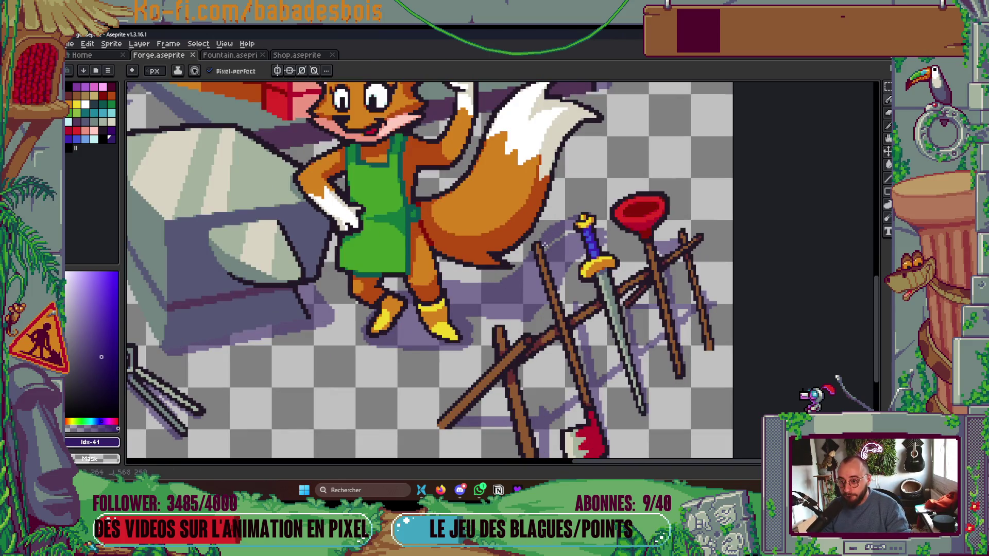
{"action": "scroll", "coordinate": [597, 223], "scroll_direction": "up", "scroll_amount": 1}
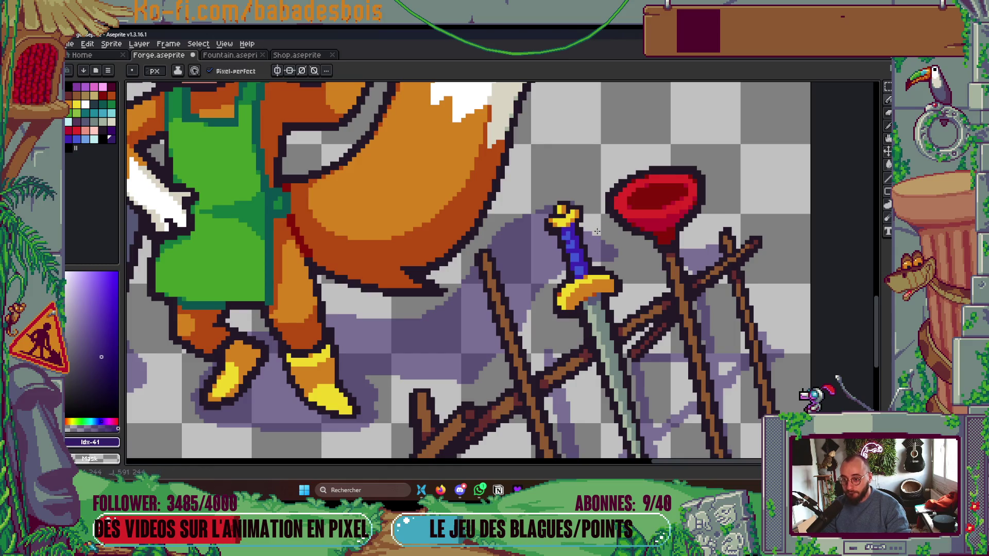
{"action": "scroll", "coordinate": [609, 213], "scroll_direction": "down", "scroll_amount": 3}
{"action": "scroll", "coordinate": [480, 253], "scroll_direction": "up", "scroll_amount": 3}
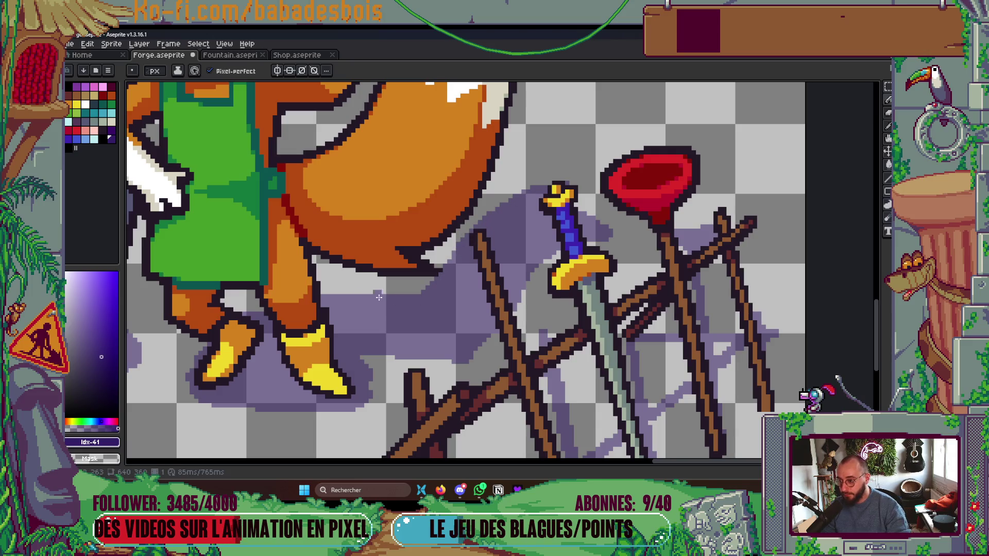
{"action": "scroll", "coordinate": [334, 295], "scroll_direction": "down", "scroll_amount": 3}
{"action": "scroll", "coordinate": [538, 249], "scroll_direction": "up", "scroll_amount": 4}
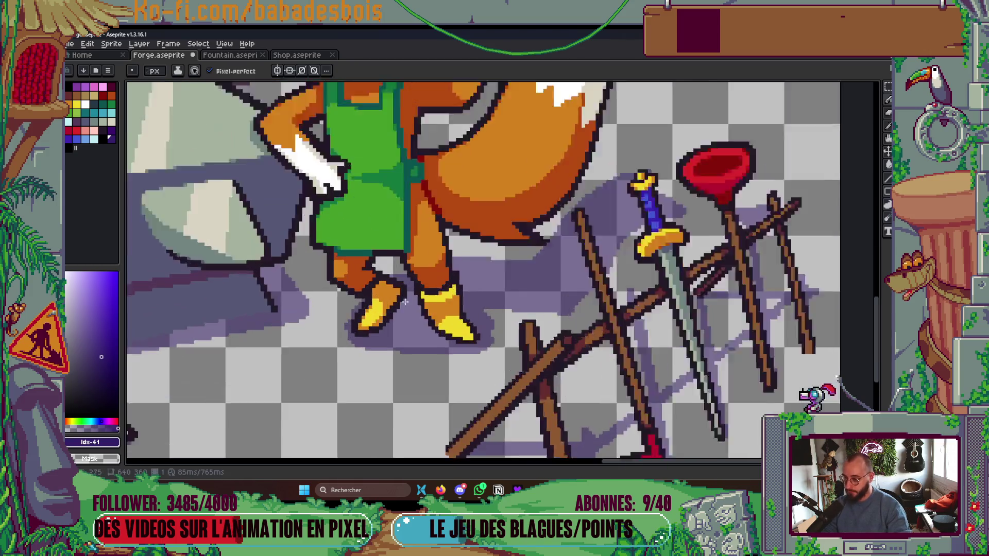
{"action": "left_click_drag", "start_coordinate": [493, 250], "coordinate": [531, 246]}
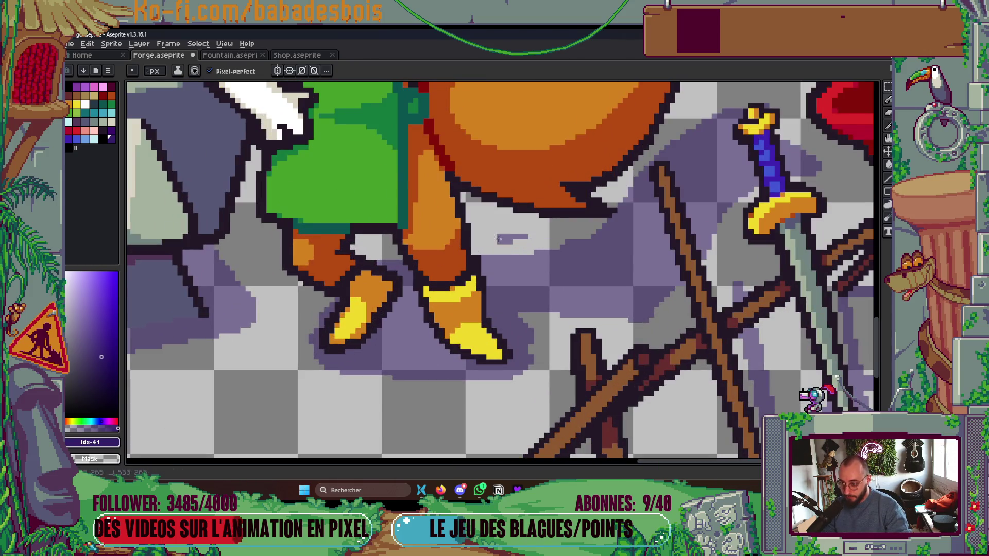
{"action": "scroll", "coordinate": [547, 240], "scroll_direction": "down", "scroll_amount": 3}
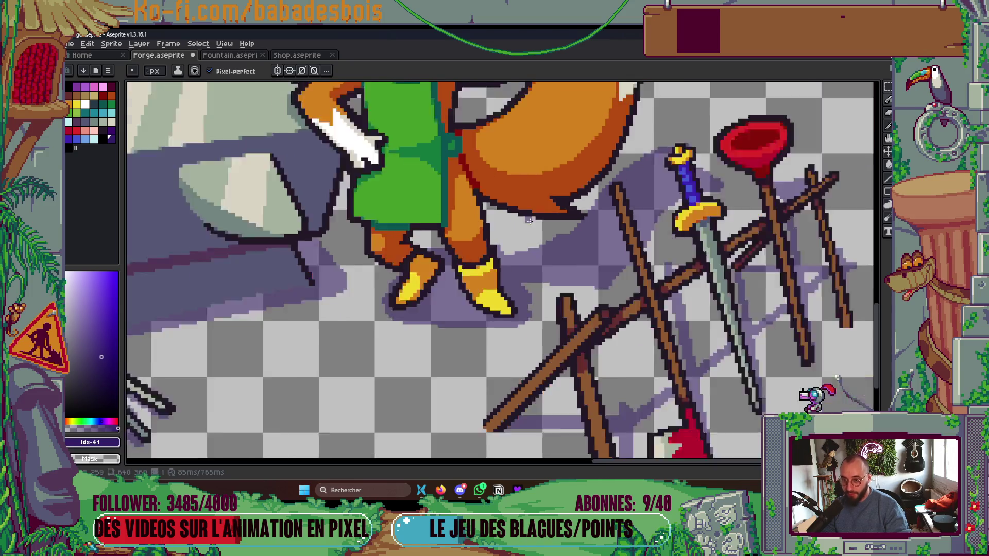
{"action": "scroll", "coordinate": [582, 285], "scroll_direction": "up", "scroll_amount": 3}
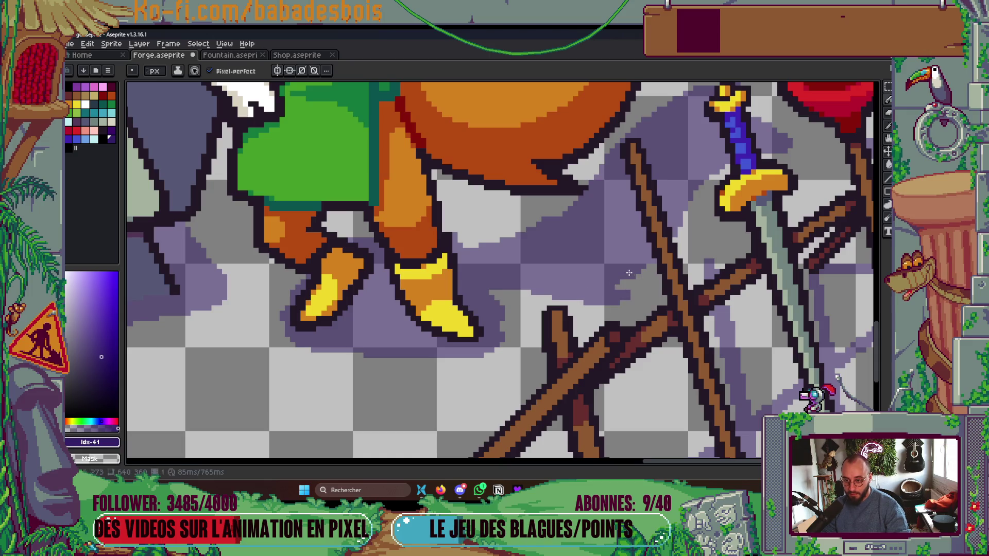
{"action": "scroll", "coordinate": [601, 283], "scroll_direction": "down", "scroll_amount": 3}
{"action": "scroll", "coordinate": [578, 265], "scroll_direction": "up", "scroll_amount": 4}
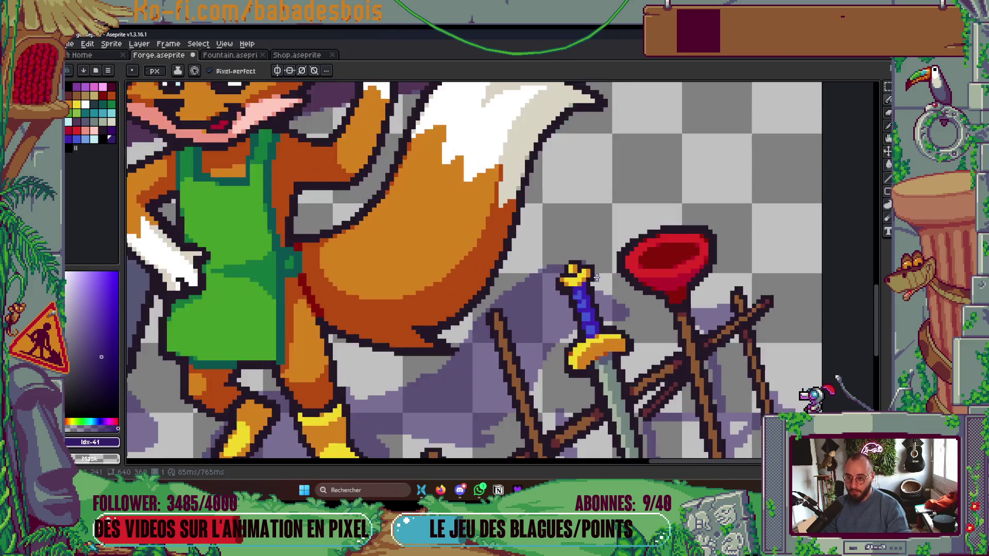
{"action": "scroll", "coordinate": [636, 292], "scroll_direction": "down", "scroll_amount": 5}
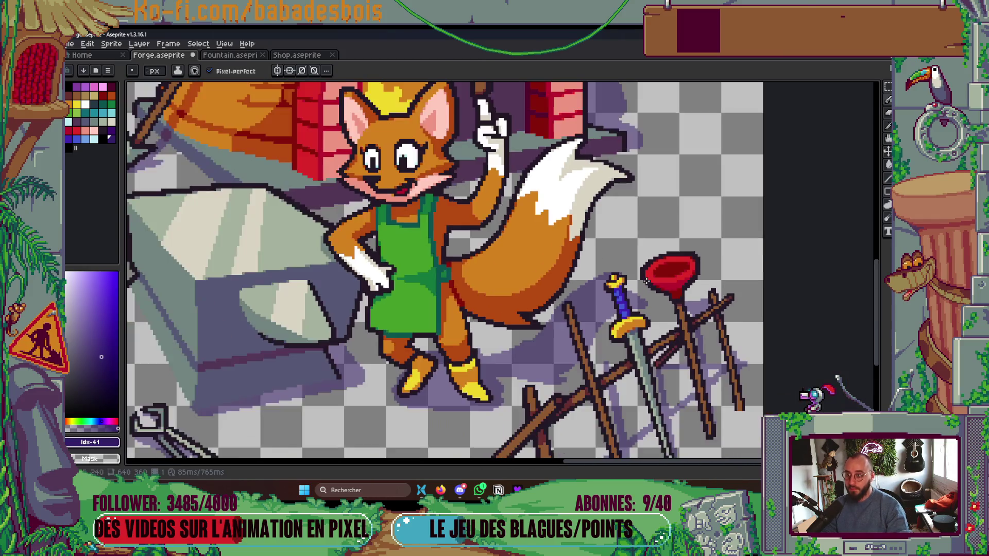
{"action": "scroll", "coordinate": [641, 309], "scroll_direction": "up", "scroll_amount": 4}
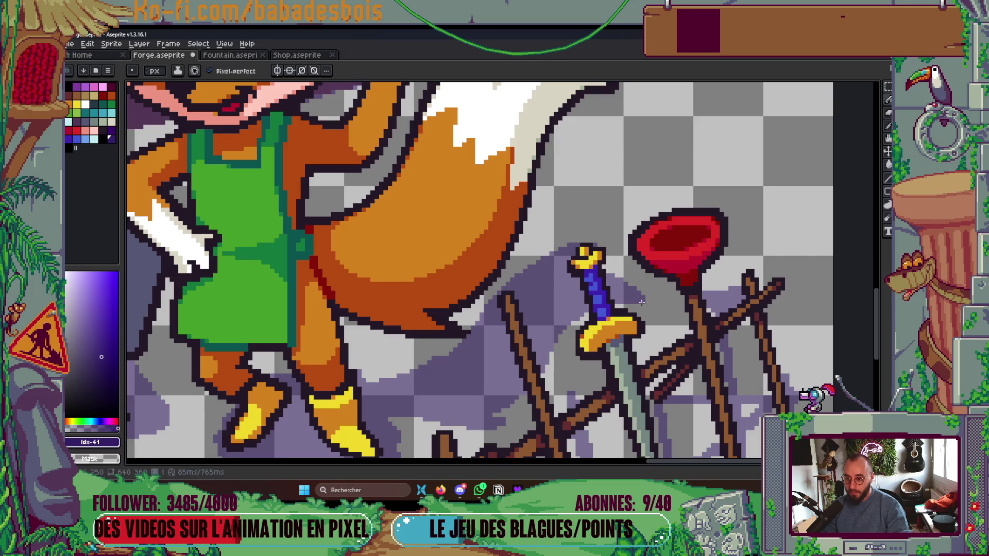
{"action": "scroll", "coordinate": [642, 303], "scroll_direction": "down", "scroll_amount": 6}
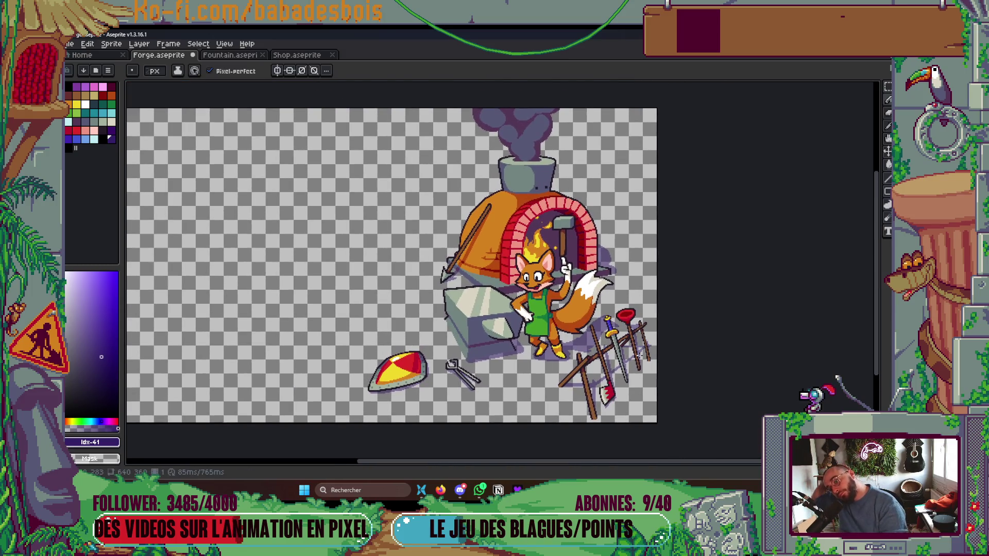
Play the forge animation preview and save Forge.aseprite.
{"action": "key", "text": "Return"}
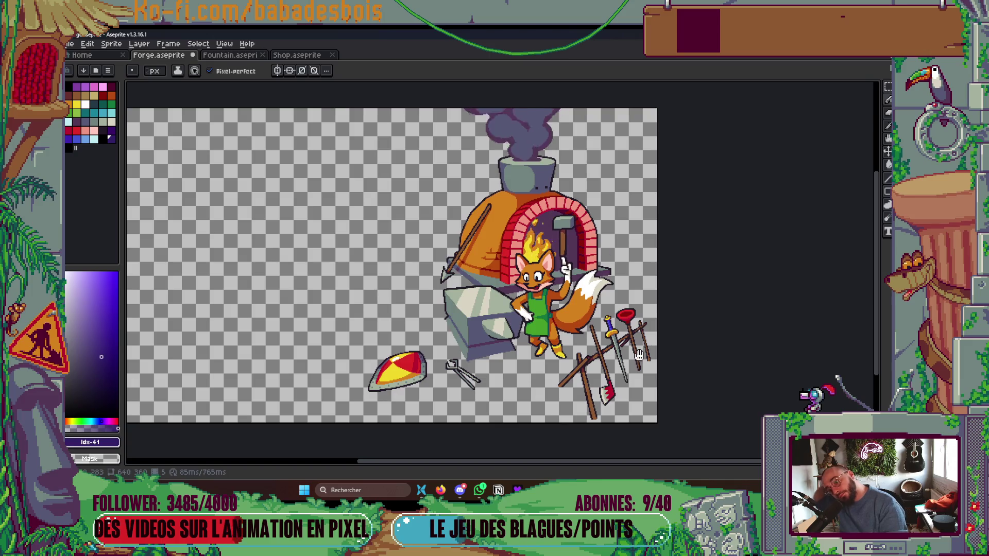
{"action": "key", "text": "Tab"}
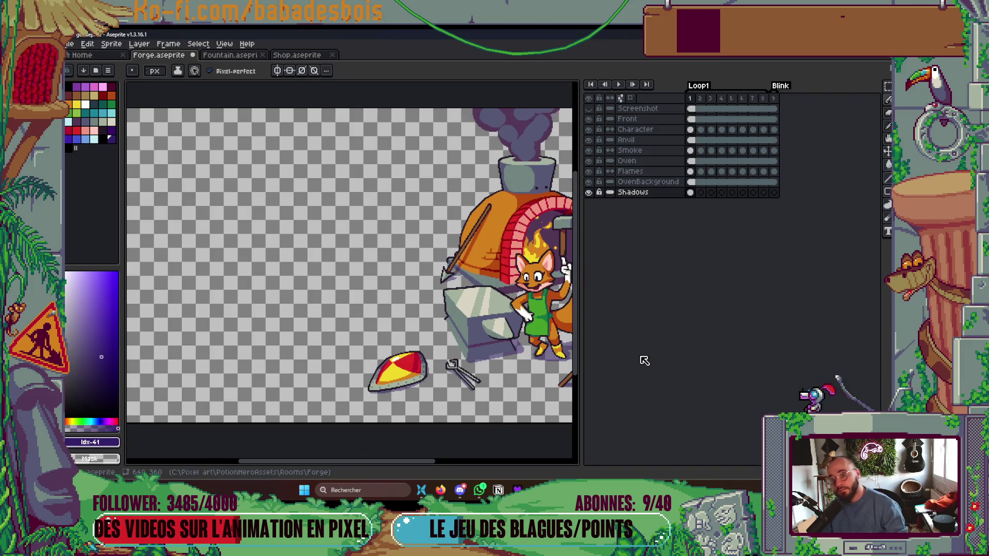
{"action": "key", "text": "Tab"}
{"action": "key", "text": "ctrl+s"}
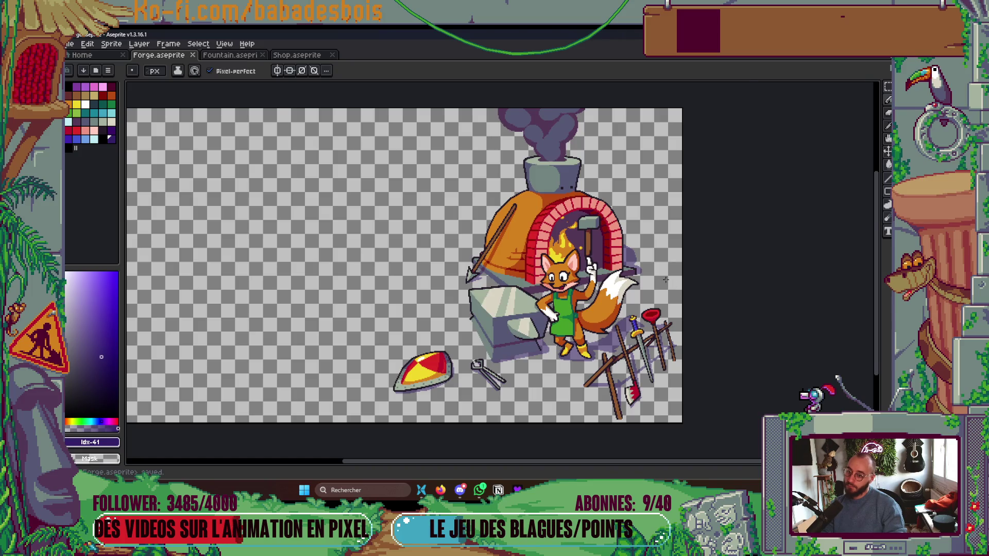
{"action": "scroll", "coordinate": [638, 267], "scroll_direction": "up", "scroll_amount": 3}
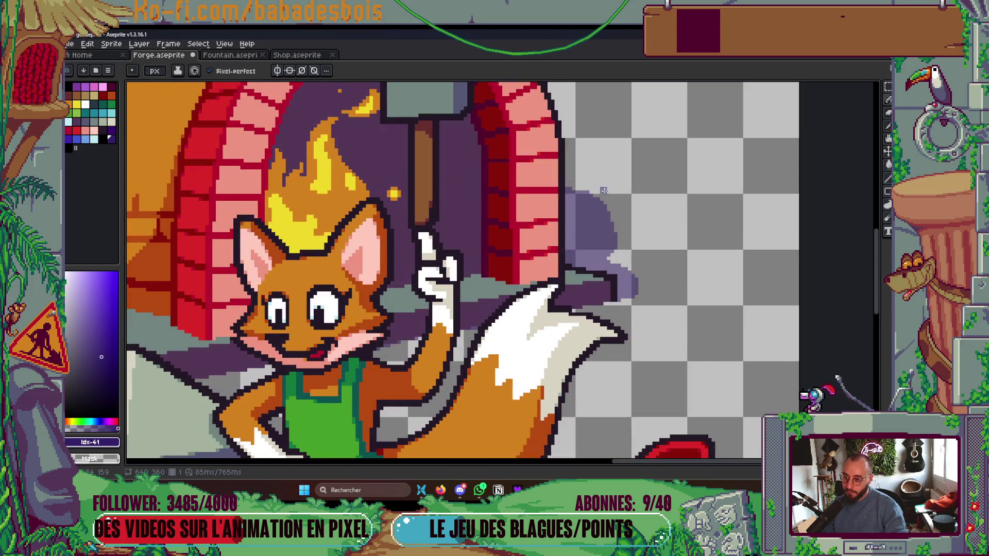
{"action": "scroll", "coordinate": [592, 191], "scroll_direction": "down", "scroll_amount": 3}
{"action": "scroll", "coordinate": [662, 240], "scroll_direction": "up", "scroll_amount": 2}
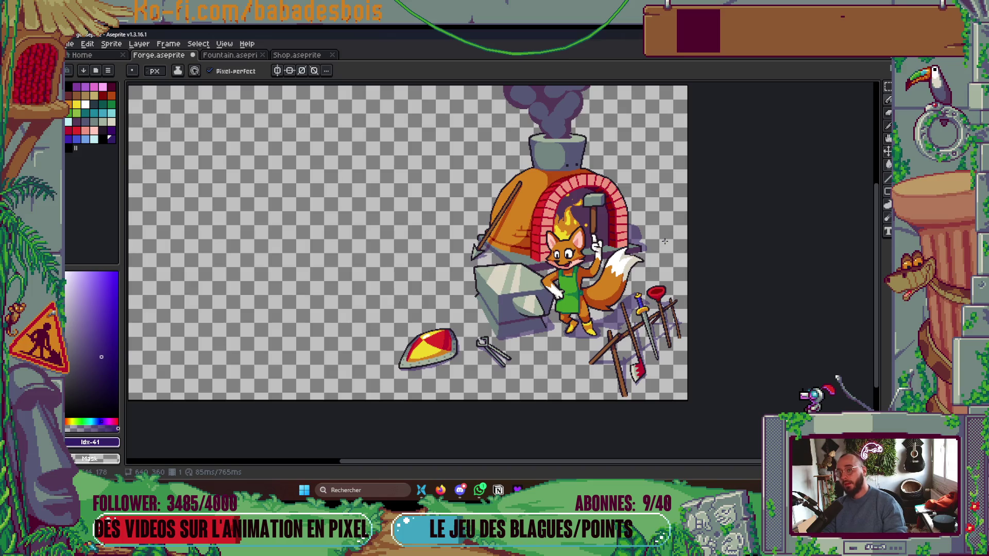
{"action": "scroll", "coordinate": [655, 233], "scroll_direction": "up", "scroll_amount": 4}
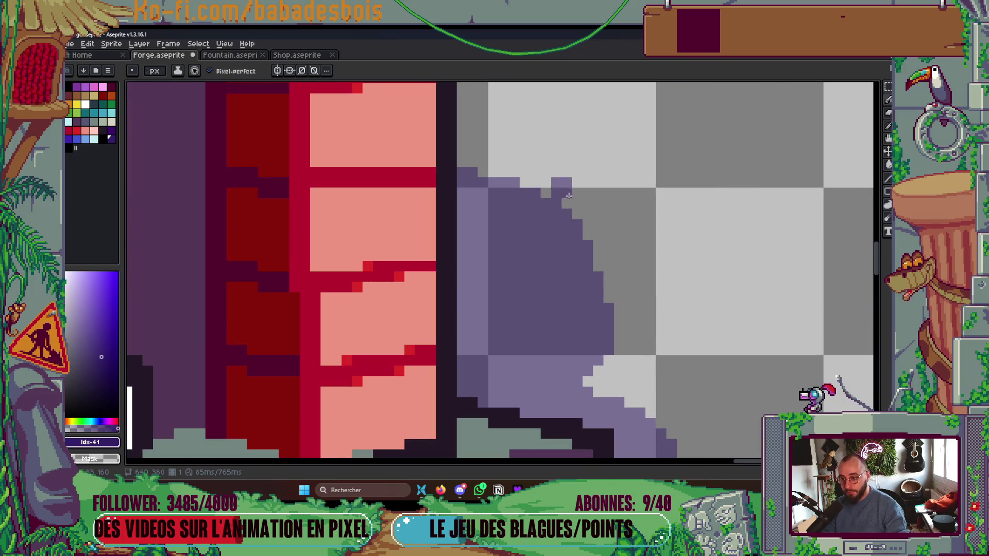
{"action": "scroll", "coordinate": [568, 196], "scroll_direction": "down", "scroll_amount": 5}
{"action": "scroll", "coordinate": [694, 290], "scroll_direction": "up", "scroll_amount": 2}
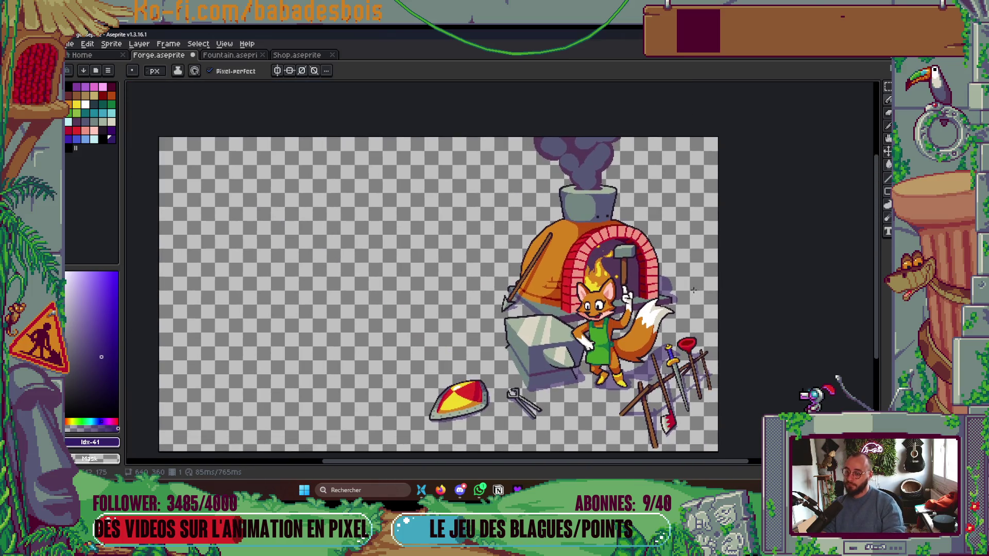
{"action": "key", "text": "ctrl+s"}
Hide the Smoke and Flames layers so the smoke plume and oven flames disappear.
{"action": "mouse_move", "coordinate": [681, 340]}
{"action": "left_mouse_down"}
{"action": "mouse_move", "coordinate": [652, 345]}
{"action": "mouse_move", "coordinate": [654, 336]}
{"action": "left_mouse_up"}
{"action": "key", "text": "Tab"}
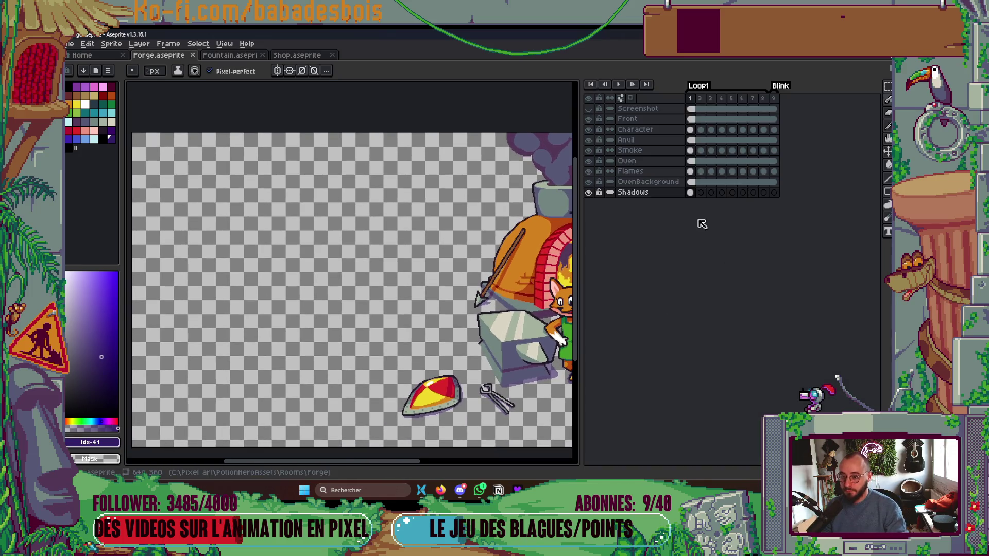
{"action": "key", "text": "Tab"}
{"action": "key", "text": "Tab"}
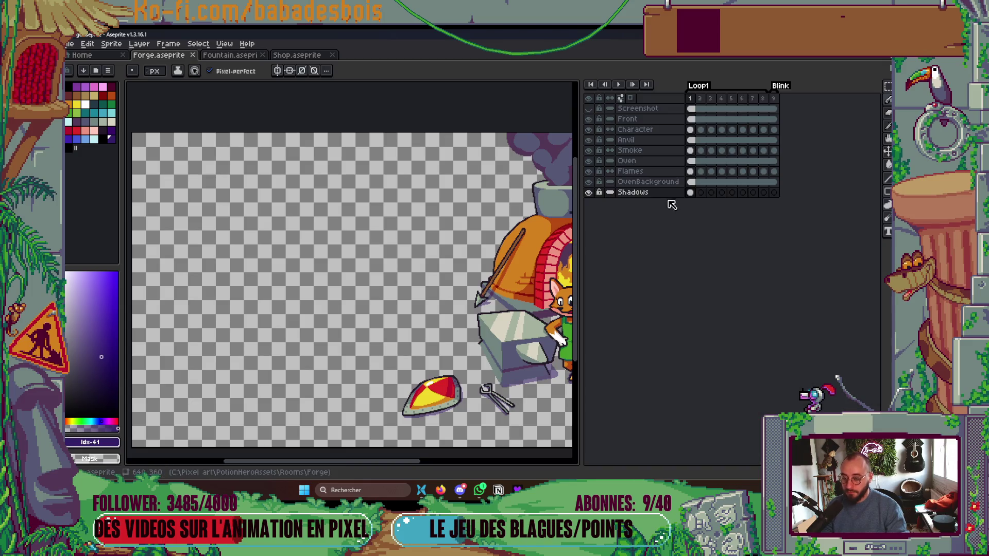
{"action": "left_click", "coordinate": [589, 193]}
Show only the Shadows layer and export it as the sprite sheet Shadows_ForgeRoom.png.
{"action": "key", "text": "Tab"}
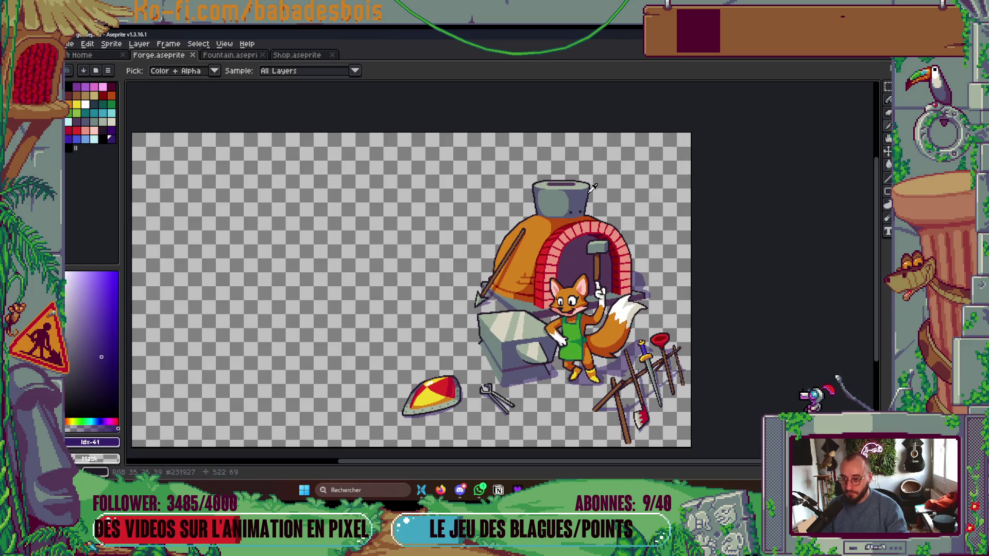
{"action": "key", "text": "Tab"}
{"action": "left_click", "coordinate": [590, 193]}
{"action": "left_click", "coordinate": [591, 194]}
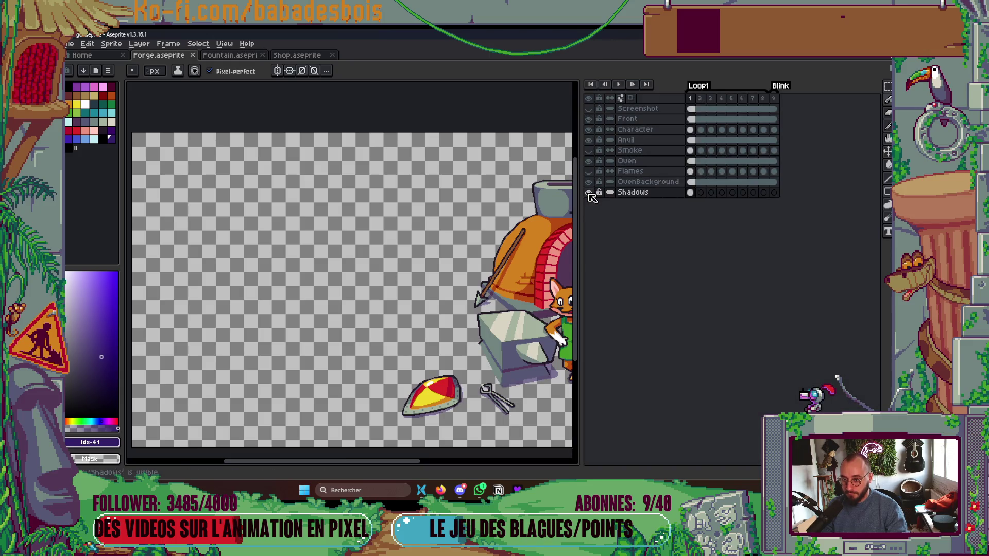
{"action": "left_click", "coordinate": [590, 193], "text": "alt"}
{"action": "key", "text": "Tab"}
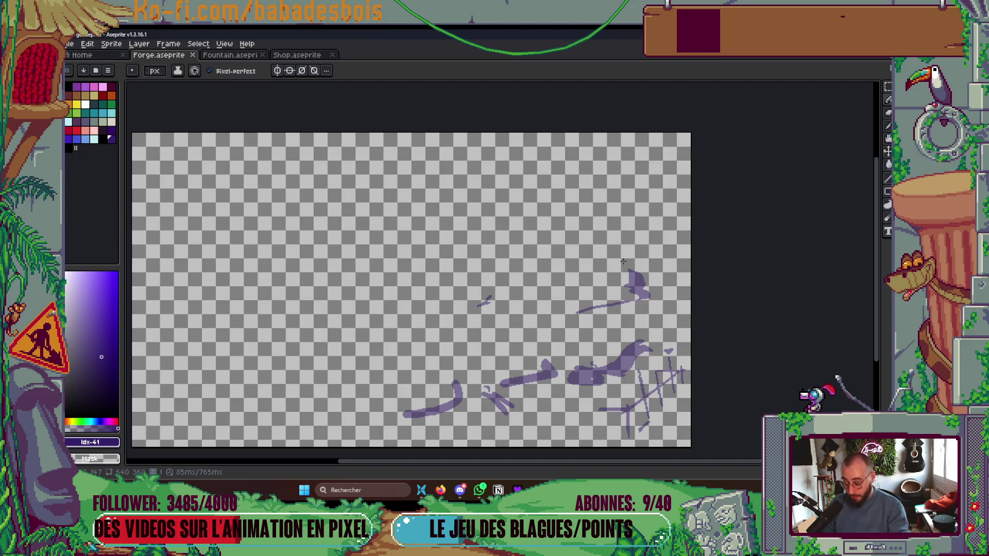
{"action": "key", "text": "ctrl+e"}
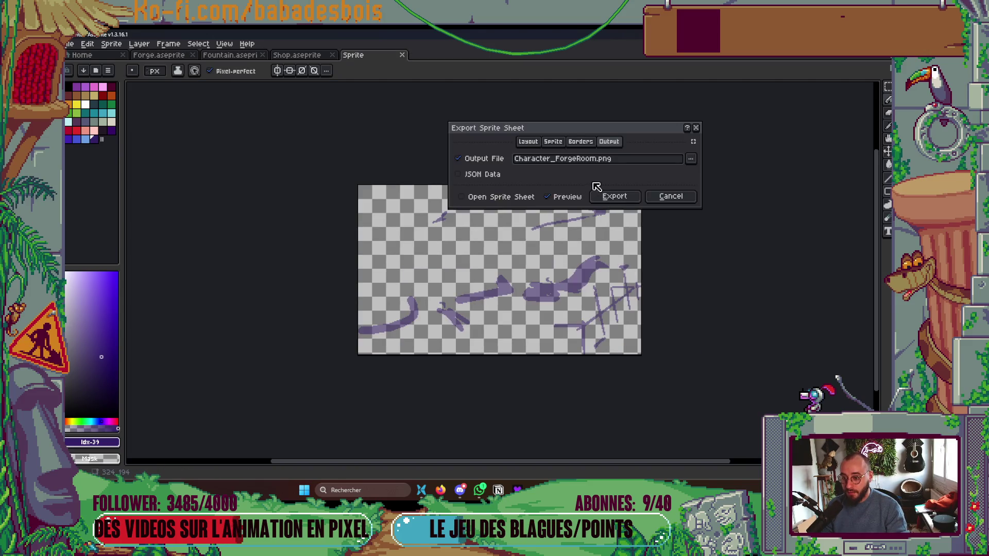
{"action": "left_click_drag", "start_coordinate": [549, 160], "coordinate": [345, 168]}
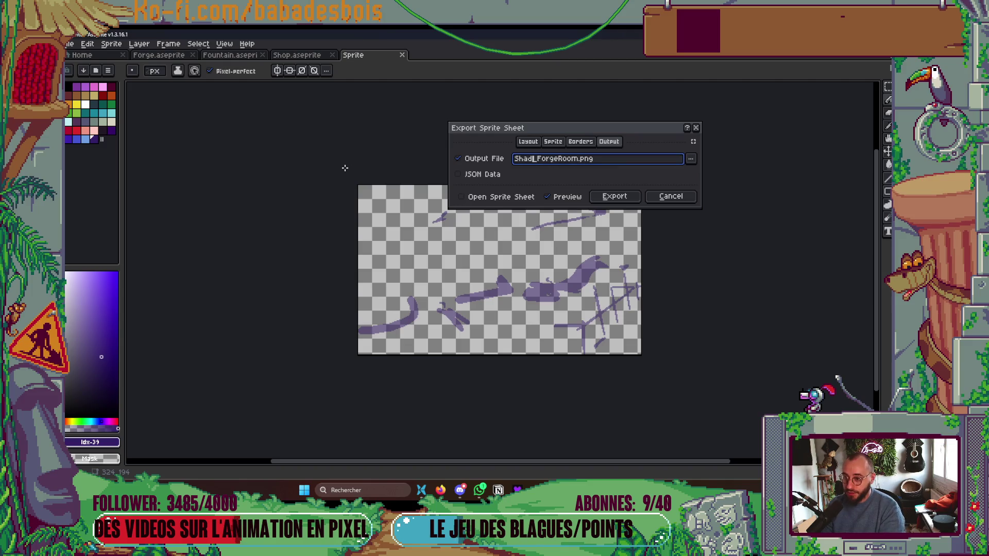
{"action": "key", "text": "Return"}
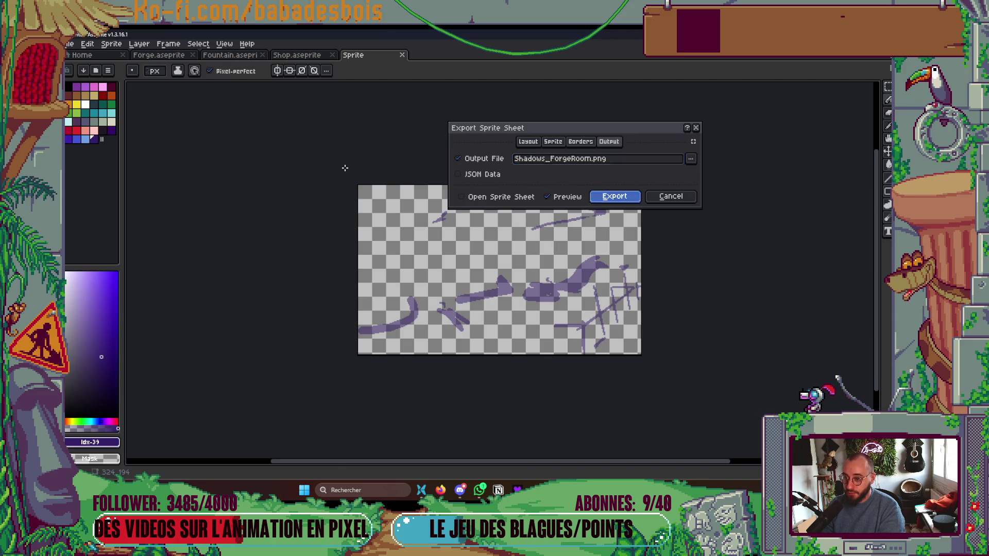
Drag Shadows_ForgeRoom.png from Explorer over to the Godot editor.
{"action": "key", "text": "alt+Tab"}
{"action": "left_click", "coordinate": [449, 207]}
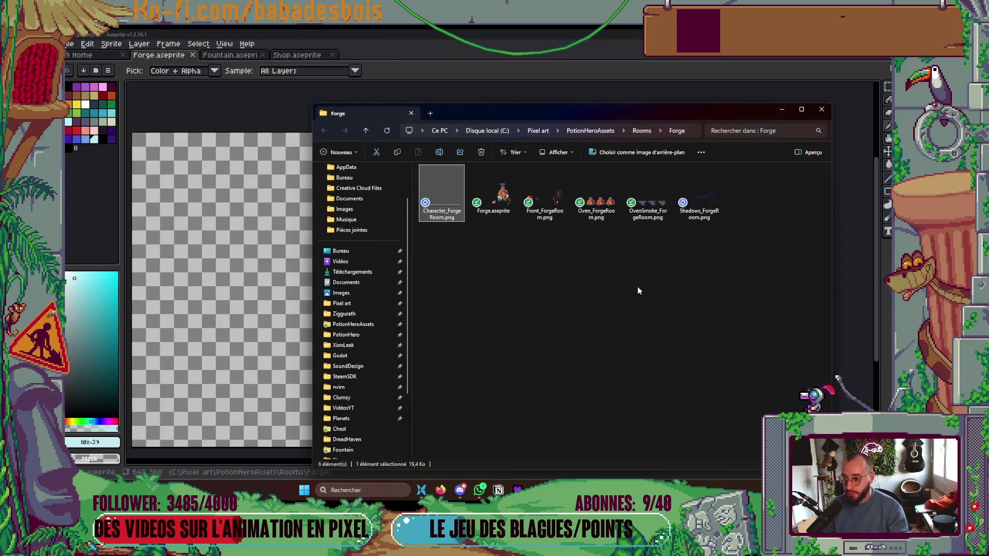
{"action": "mouse_move", "coordinate": [701, 203]}
{"action": "left_mouse_down"}
{"action": "mouse_move", "coordinate": [714, 211]}
{"action": "mouse_move", "coordinate": [714, 312]}
{"action": "mouse_move", "coordinate": [460, 394]}
{"action": "left_mouse_up"}
{"action": "key", "text": "alt+Tab"}
Drop the PNG into ForgeRoom and add a Sprite2D child named Shadows under RoomAnimationManager.
{"action": "left_click_drag", "start_coordinate": [161, 337], "coordinate": [162, 337]}
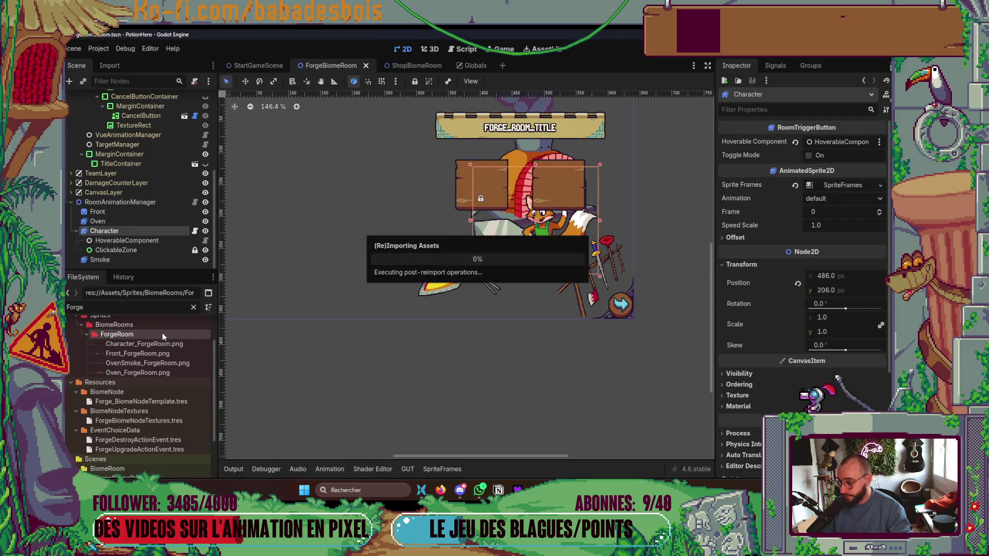
{"action": "left_click", "coordinate": [76, 231]}
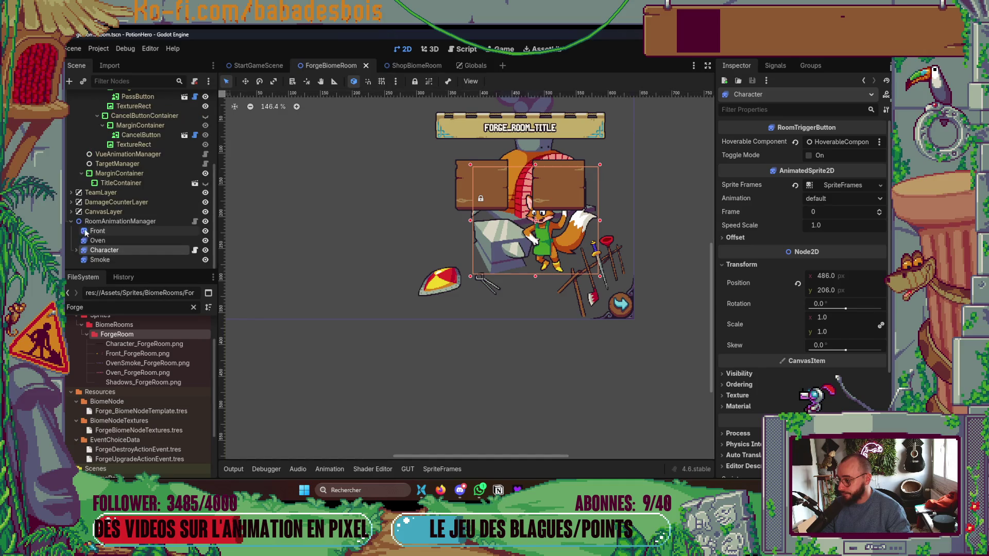
{"action": "right_click", "coordinate": [120, 222]}
{"action": "left_click", "coordinate": [140, 231]}
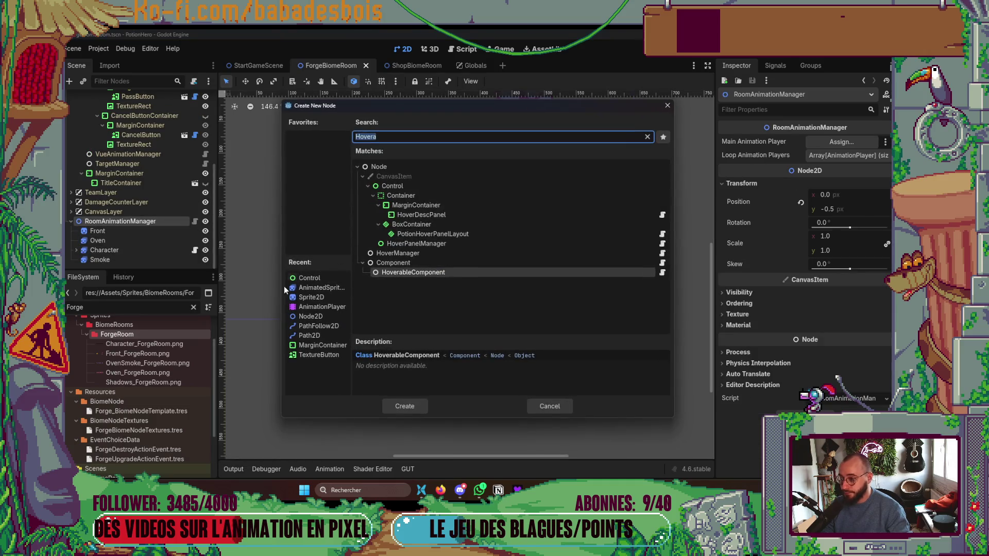
{"action": "double_click", "coordinate": [311, 297]}
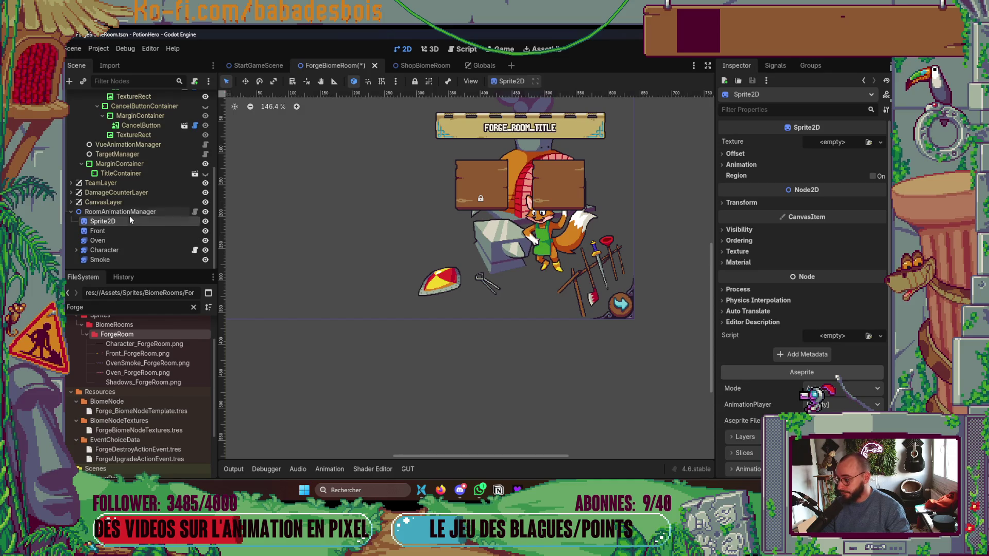
{"action": "left_click", "coordinate": [118, 222]}
{"action": "type", "text": "Shadows"}
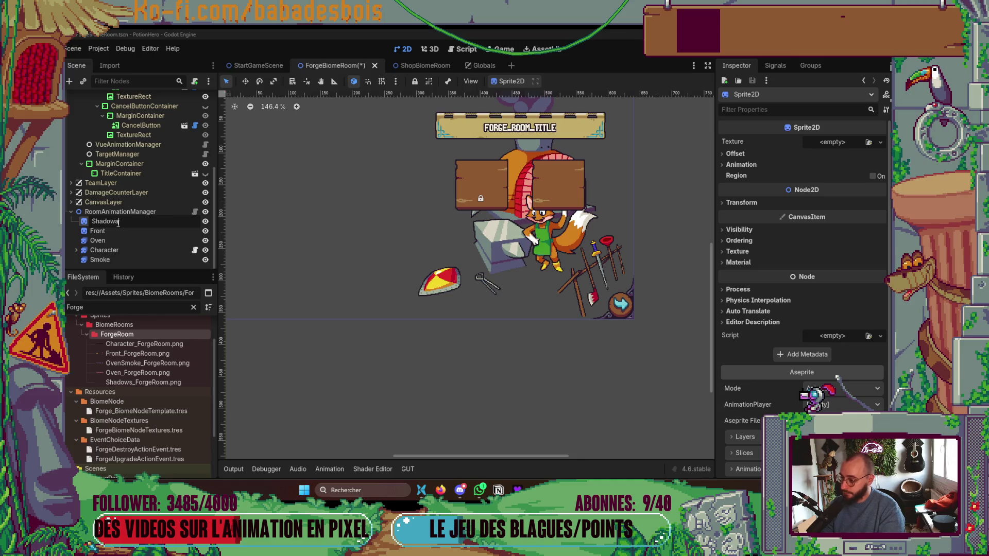
{"action": "key", "text": "Return"}
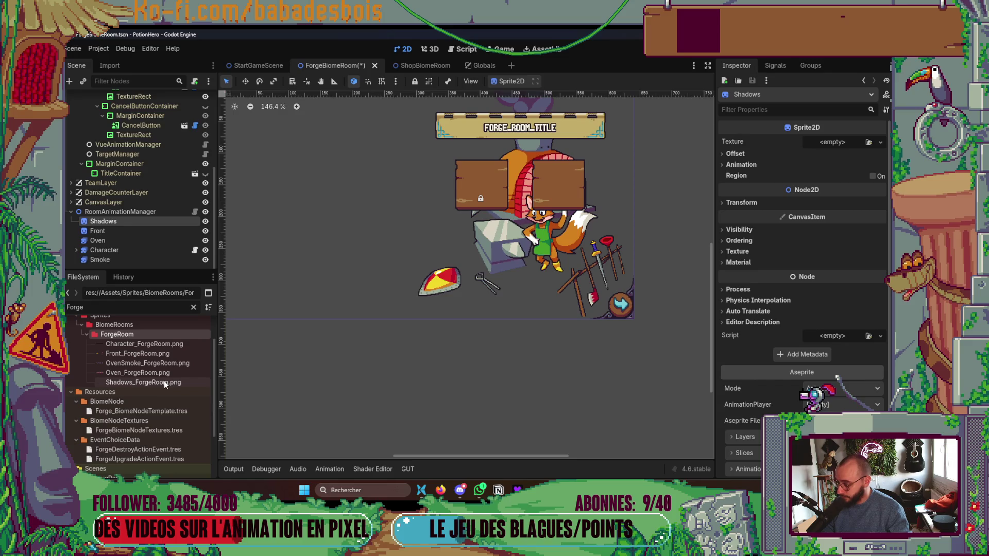
Assign Shadows_ForgeRoom.png as the Shadows texture and align it with the forge props.
{"action": "mouse_move", "coordinate": [164, 381]}
{"action": "left_mouse_down"}
{"action": "mouse_move", "coordinate": [458, 333]}
{"action": "mouse_move", "coordinate": [823, 150]}
{"action": "left_mouse_up"}
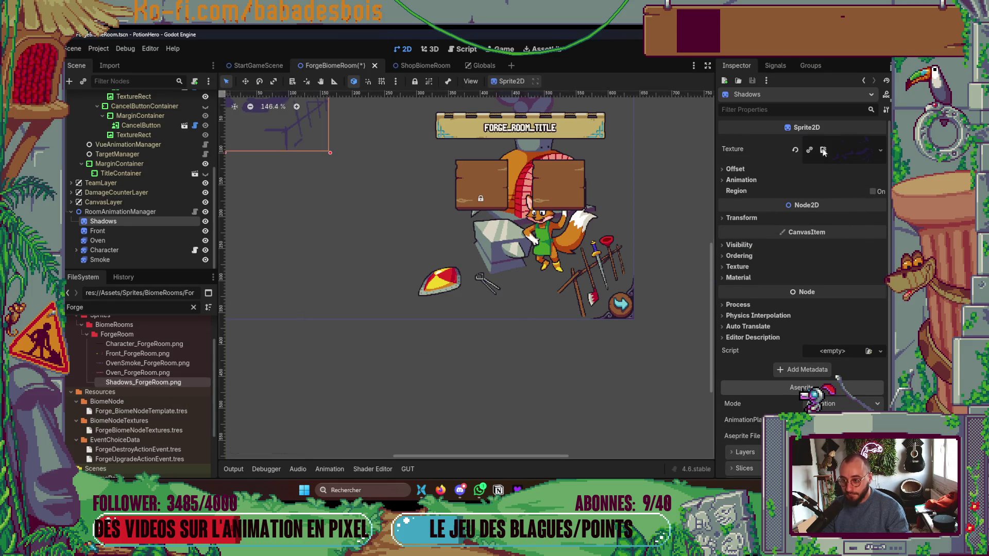
{"action": "scroll", "coordinate": [546, 224], "scroll_direction": "down", "scroll_amount": 2}
{"action": "left_click_drag", "start_coordinate": [344, 178], "coordinate": [607, 313]}
{"action": "scroll", "coordinate": [574, 312], "scroll_direction": "up", "scroll_amount": 10}
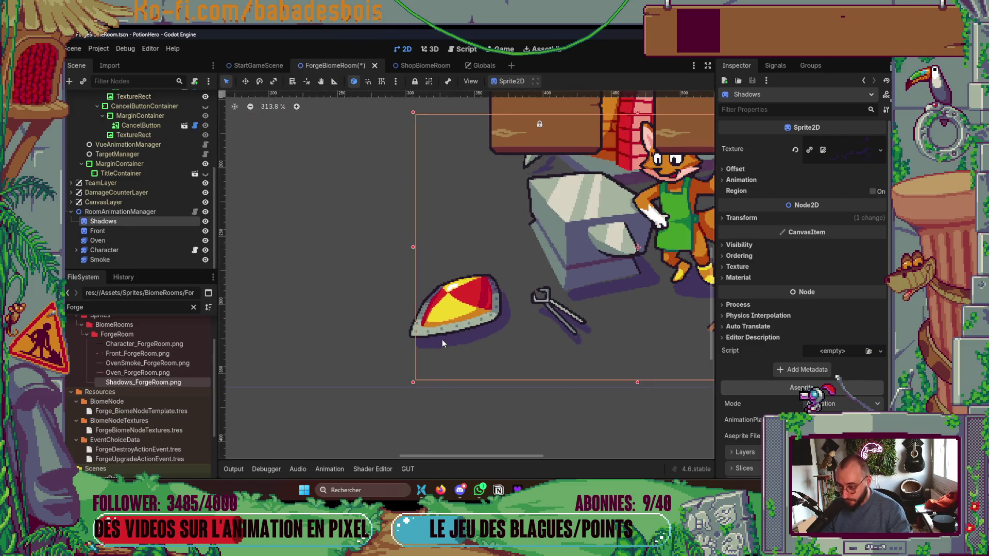
{"action": "left_click_drag", "start_coordinate": [445, 340], "coordinate": [438, 335]}
{"action": "left_click", "coordinate": [437, 335]}
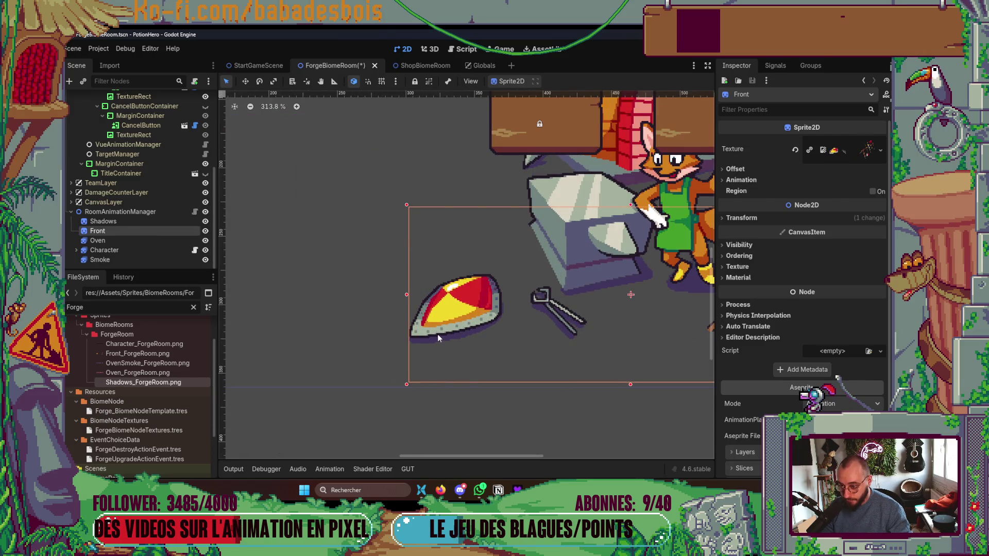
{"action": "left_click_drag", "start_coordinate": [673, 322], "coordinate": [591, 327]}
{"action": "left_click", "coordinate": [137, 221]}
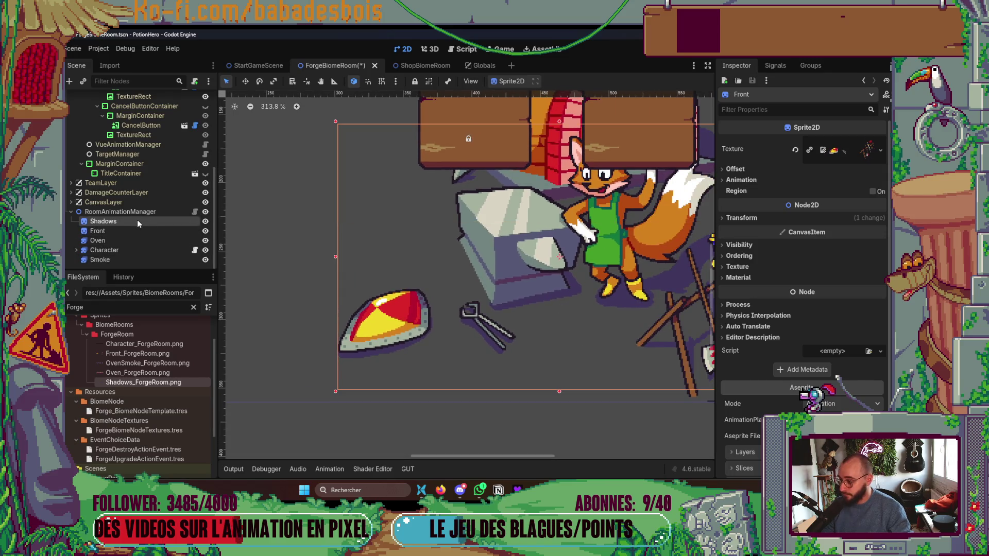
{"action": "scroll", "coordinate": [465, 330], "scroll_direction": "up", "scroll_amount": 3}
{"action": "left_click_drag", "start_coordinate": [465, 325], "coordinate": [475, 321]}
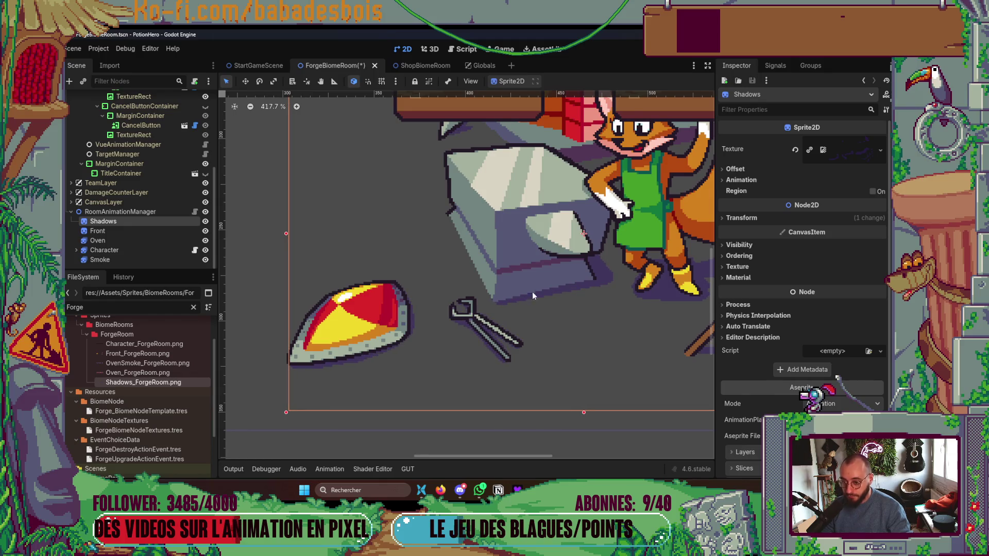
Save the forge room scene and run the game with F5.
{"action": "scroll", "coordinate": [533, 291], "scroll_direction": "down", "scroll_amount": 2}
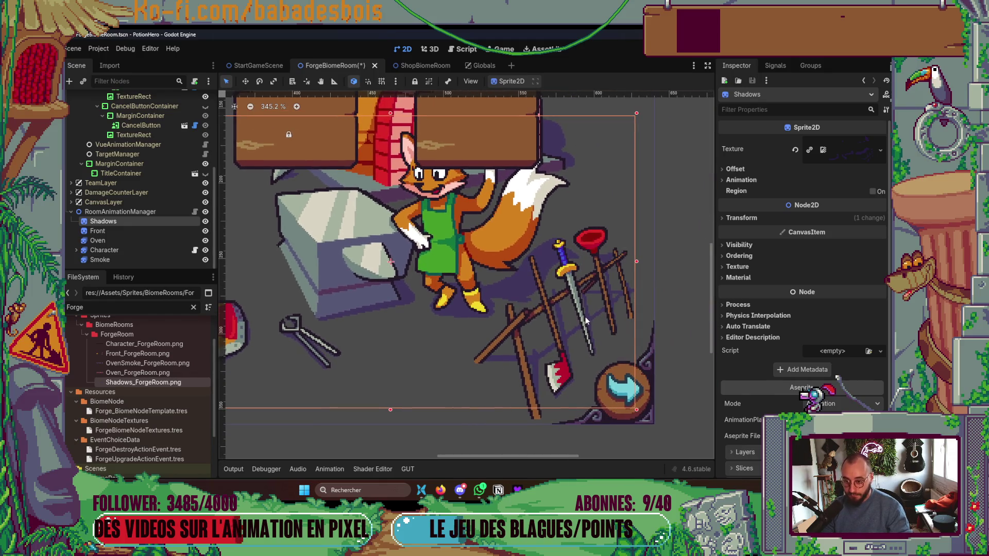
{"action": "scroll", "coordinate": [586, 317], "scroll_direction": "up", "scroll_amount": 3}
{"action": "scroll", "coordinate": [577, 354], "scroll_direction": "down", "scroll_amount": 1}
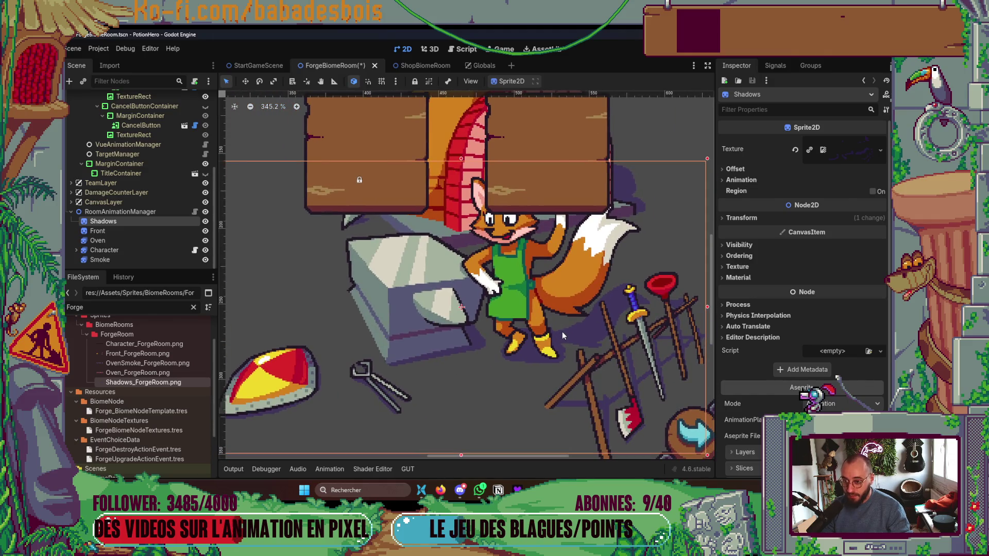
{"action": "scroll", "coordinate": [505, 254], "scroll_direction": "down", "scroll_amount": 6}
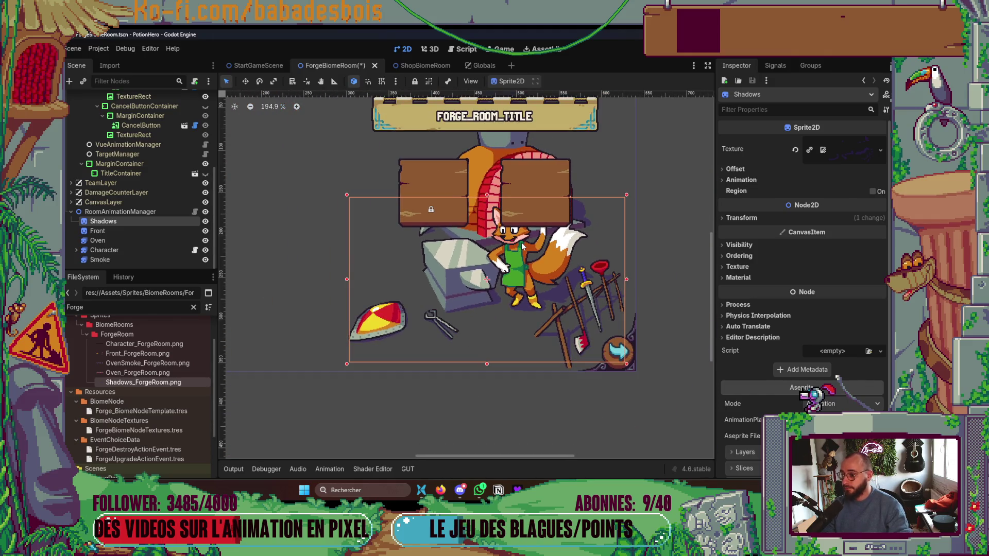
{"action": "key", "text": "ctrl+s"}
{"action": "scroll", "coordinate": [525, 245], "scroll_direction": "down", "scroll_amount": 2}
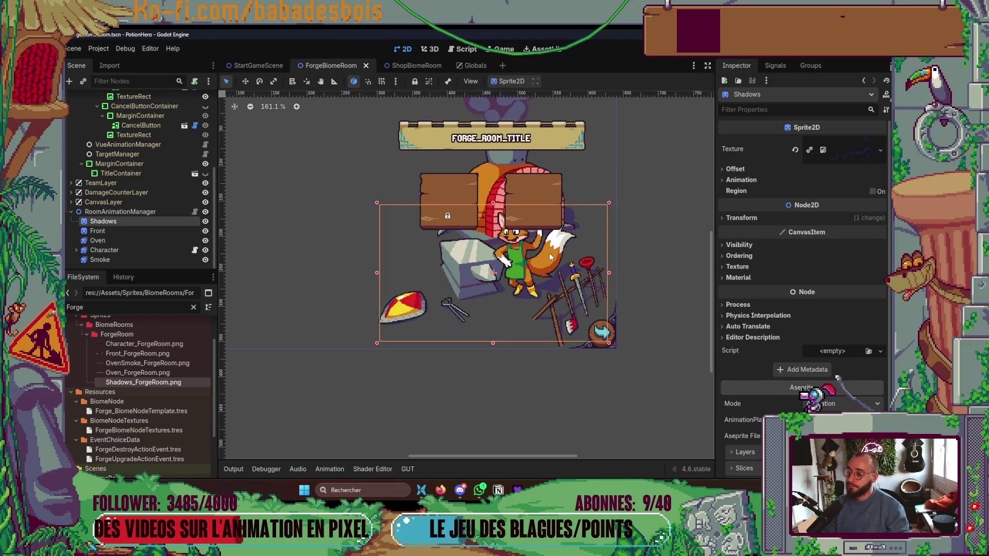
{"action": "scroll", "coordinate": [548, 283], "scroll_direction": "up", "scroll_amount": 15}
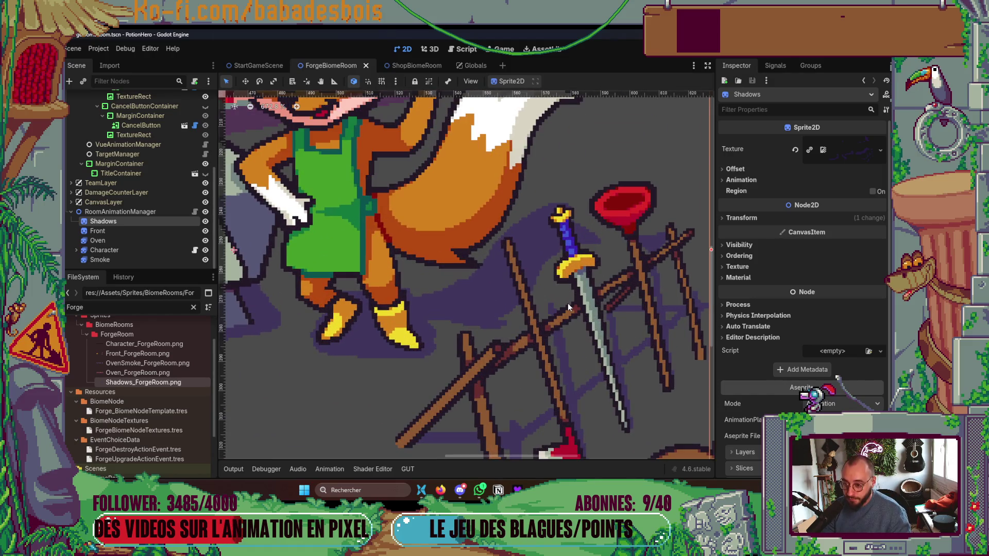
{"action": "scroll", "coordinate": [567, 304], "scroll_direction": "down", "scroll_amount": 8}
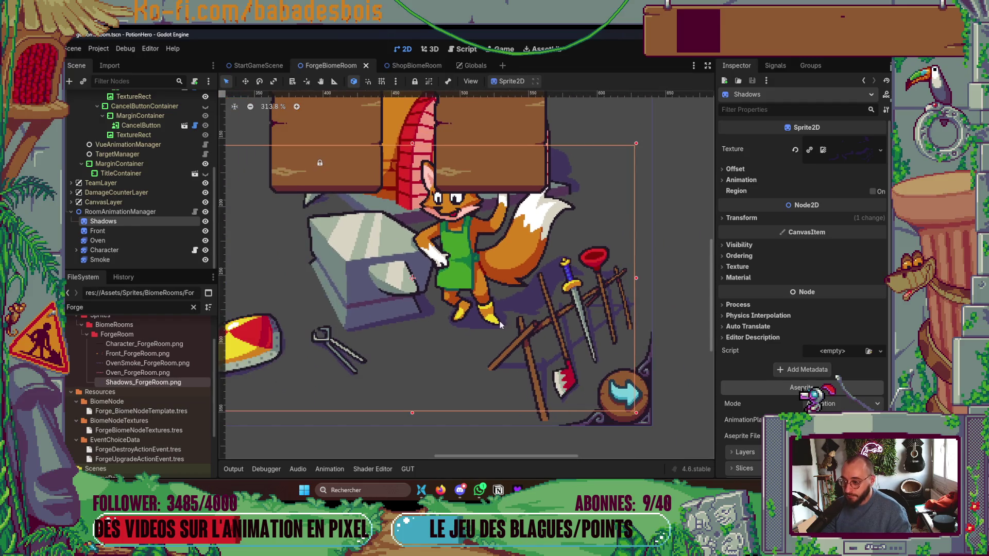
{"action": "scroll", "coordinate": [391, 330], "scroll_direction": "up", "scroll_amount": 10}
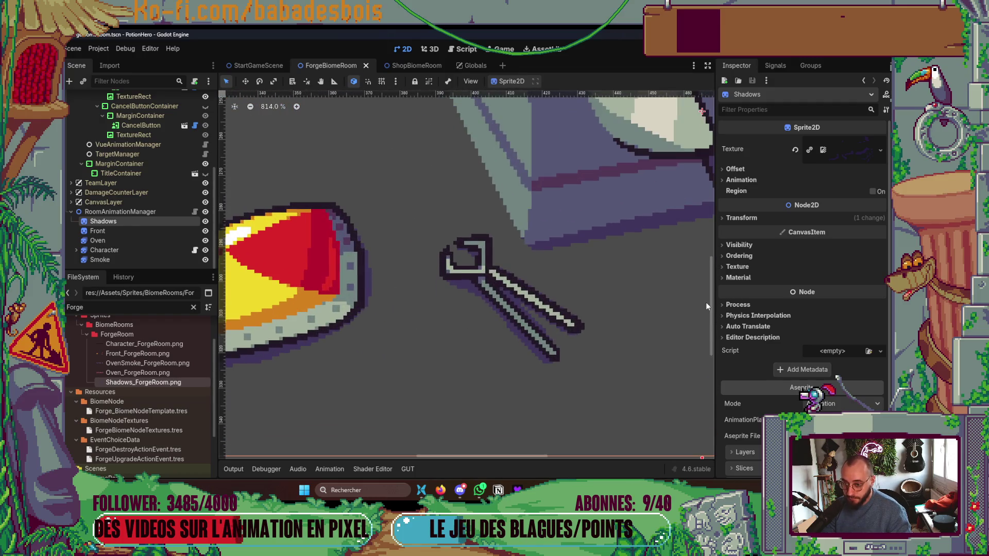
{"action": "key", "text": "F5"}
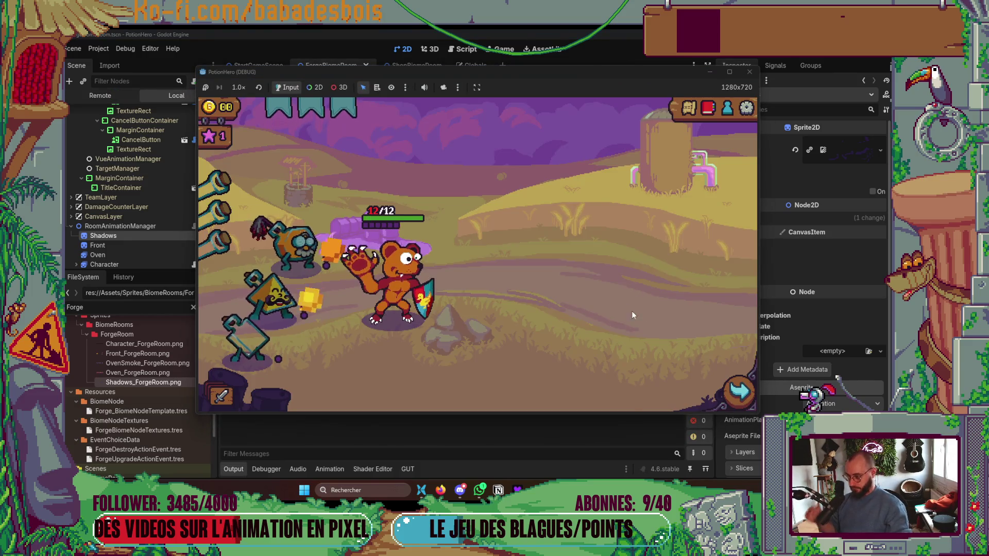
Advance to the next room and enter the forge room in the running game.
{"action": "left_click", "coordinate": [644, 361]}
{"action": "left_click", "coordinate": [298, 287]}
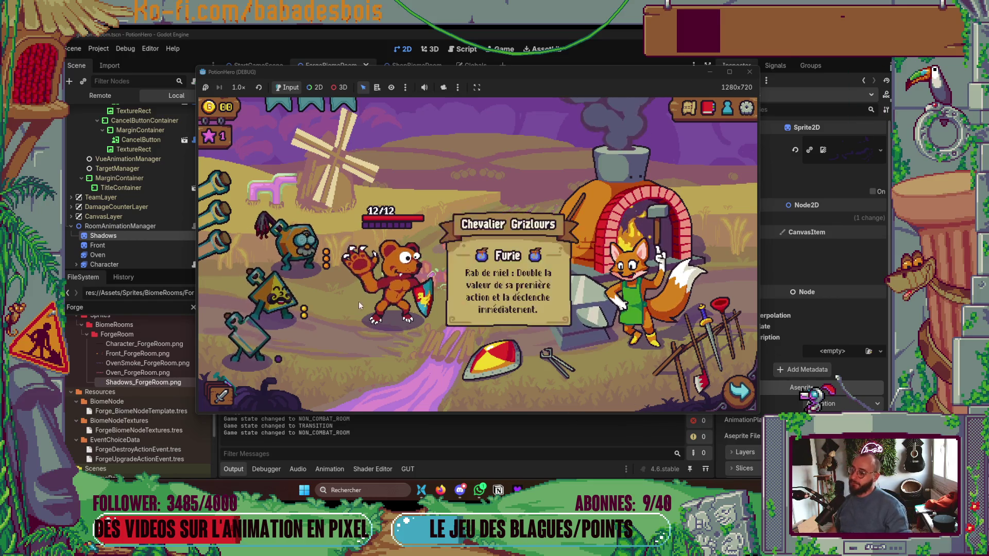
{"action": "mouse_move", "coordinate": [244, 348]}
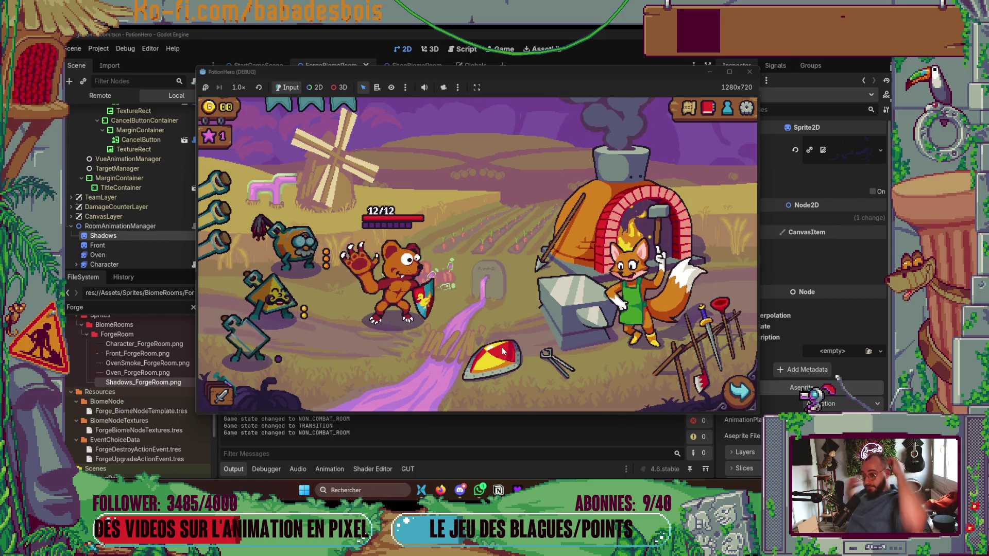
Capture a window-mode screenshot of the running game's forge room.
{"action": "key", "text": "super+shift+s"}
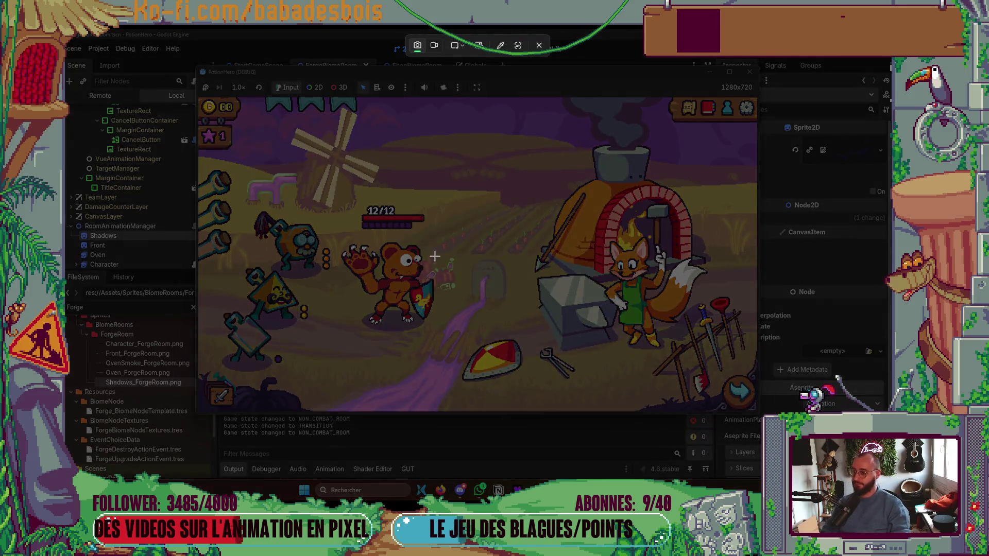
{"action": "left_click", "coordinate": [467, 48]}
{"action": "left_click", "coordinate": [472, 76]}
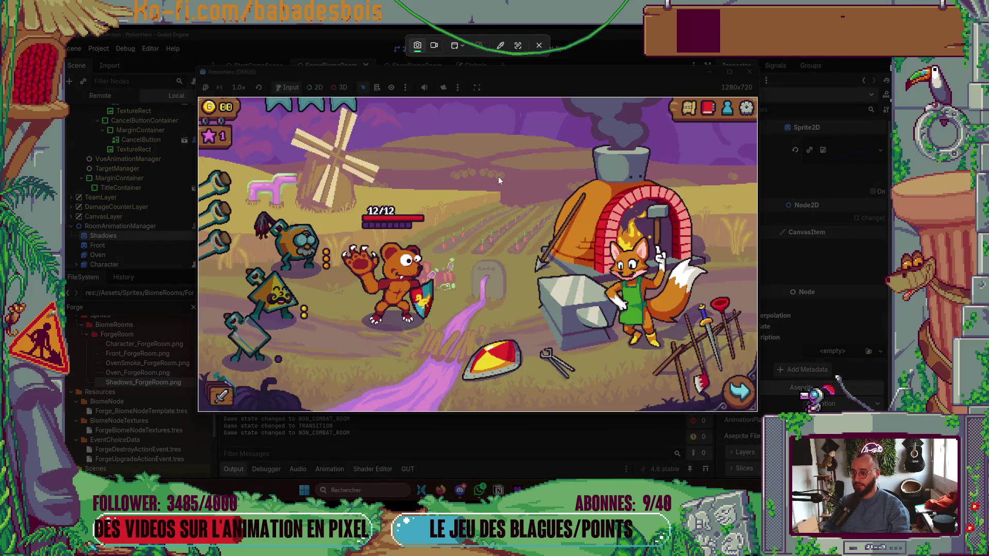
{"action": "left_click", "coordinate": [499, 177]}
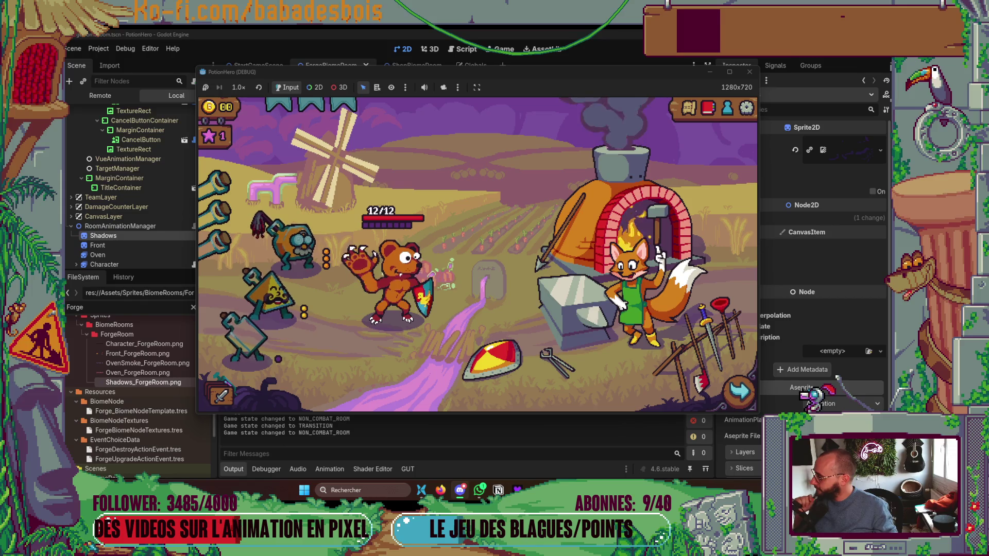
Open the forge's item panel, then close it with its red X.
{"action": "left_click", "coordinate": [616, 291]}
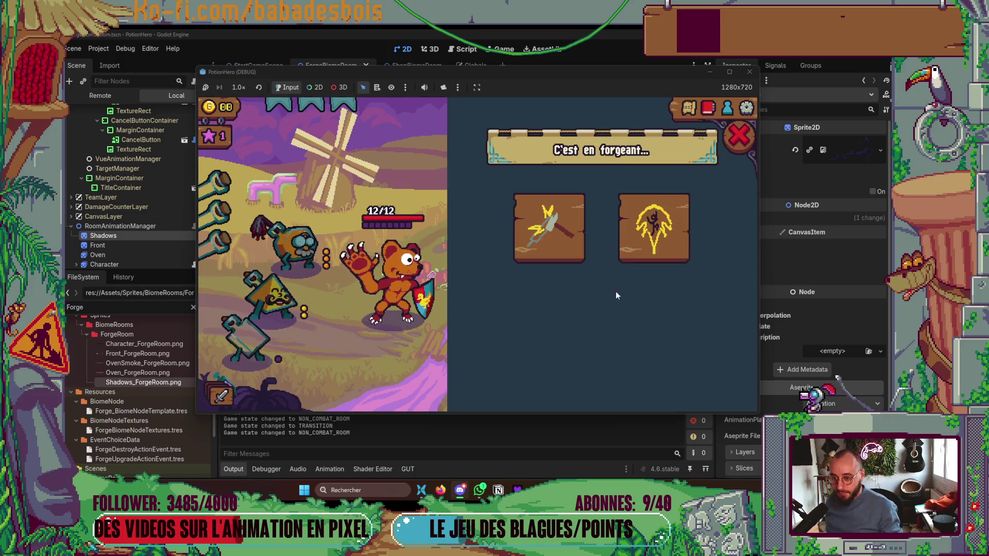
{"action": "left_click", "coordinate": [741, 145]}
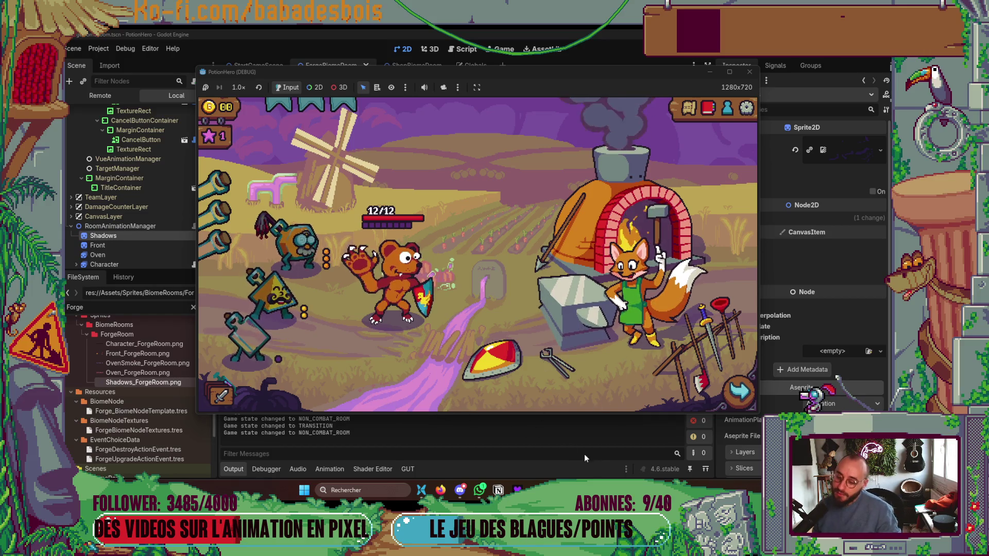
{"action": "mouse_move", "coordinate": [613, 490]}
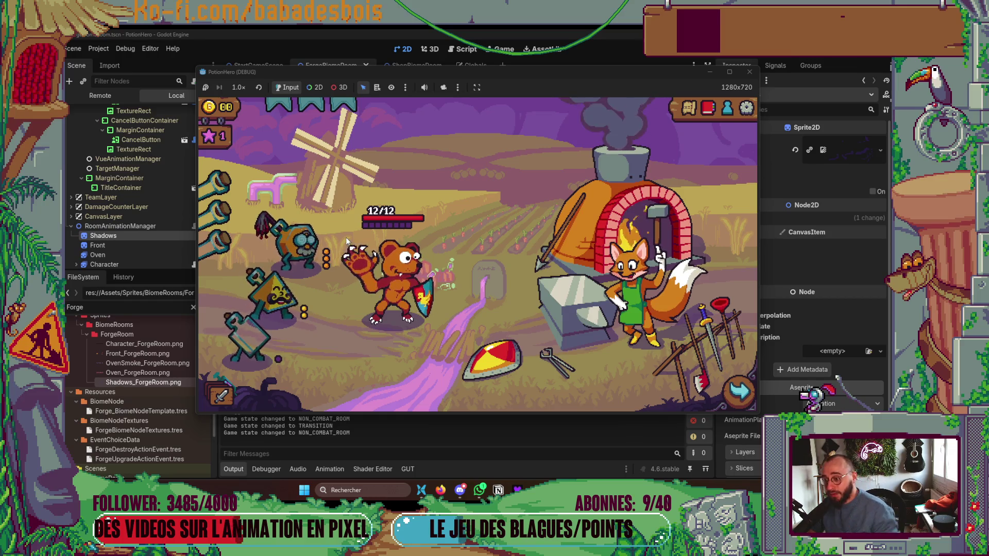
Bring up the Miro 'Potion Hero - Illustrations' board and zoom across it to find the forge section.
{"action": "left_click", "coordinate": [440, 490]}
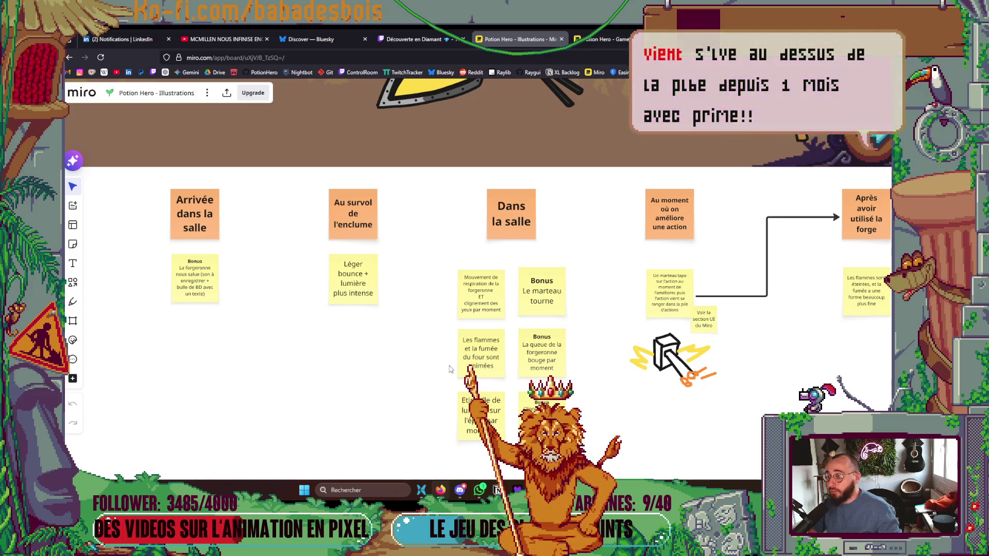
{"action": "scroll", "coordinate": [449, 350], "scroll_direction": "down", "scroll_amount": 5}
{"action": "scroll", "coordinate": [449, 350], "scroll_direction": "down", "scroll_amount": 5}
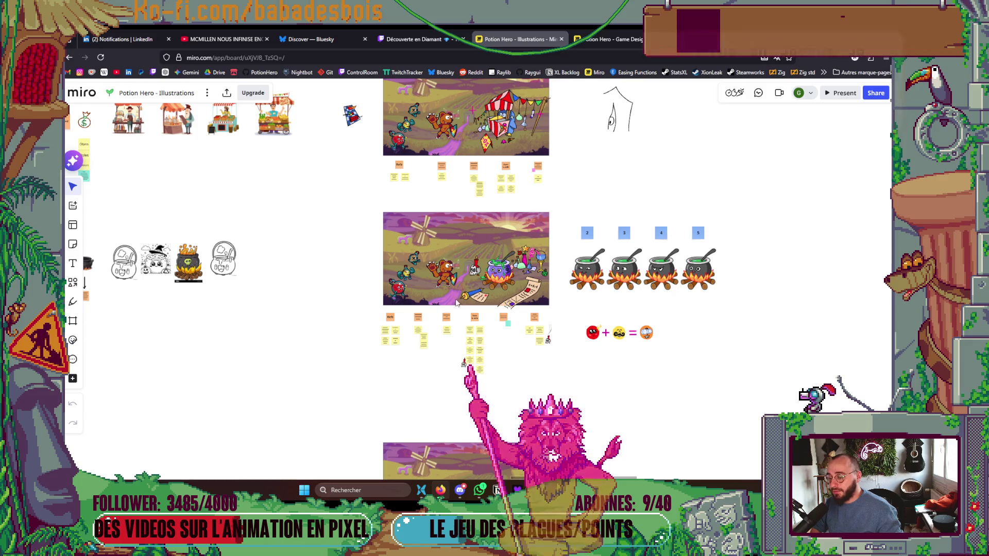
{"action": "scroll", "coordinate": [487, 277], "scroll_direction": "up", "scroll_amount": 2}
{"action": "scroll", "coordinate": [487, 277], "scroll_direction": "up", "scroll_amount": 3}
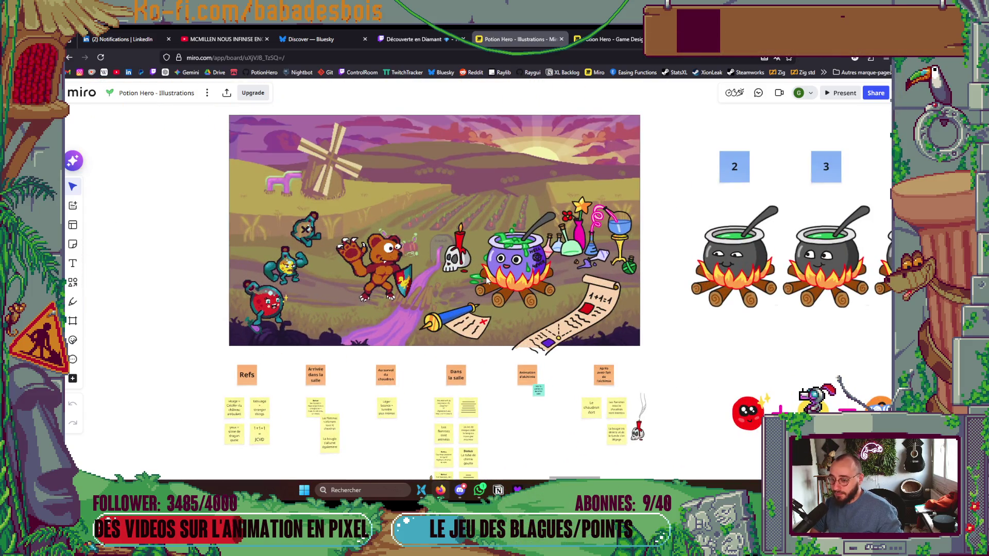
{"action": "scroll", "coordinate": [487, 278], "scroll_direction": "down", "scroll_amount": 3}
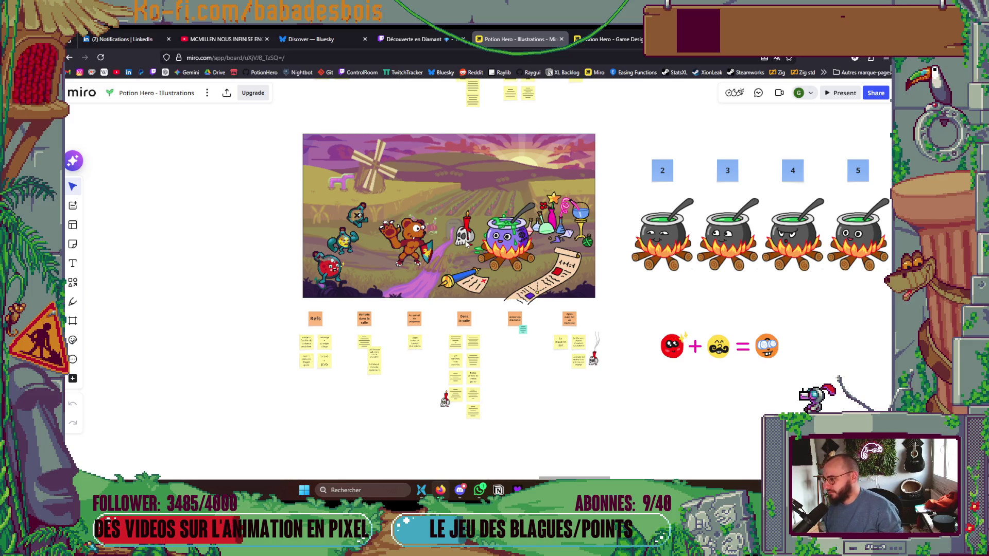
{"action": "scroll", "coordinate": [496, 292], "scroll_direction": "right", "scroll_amount": 2}
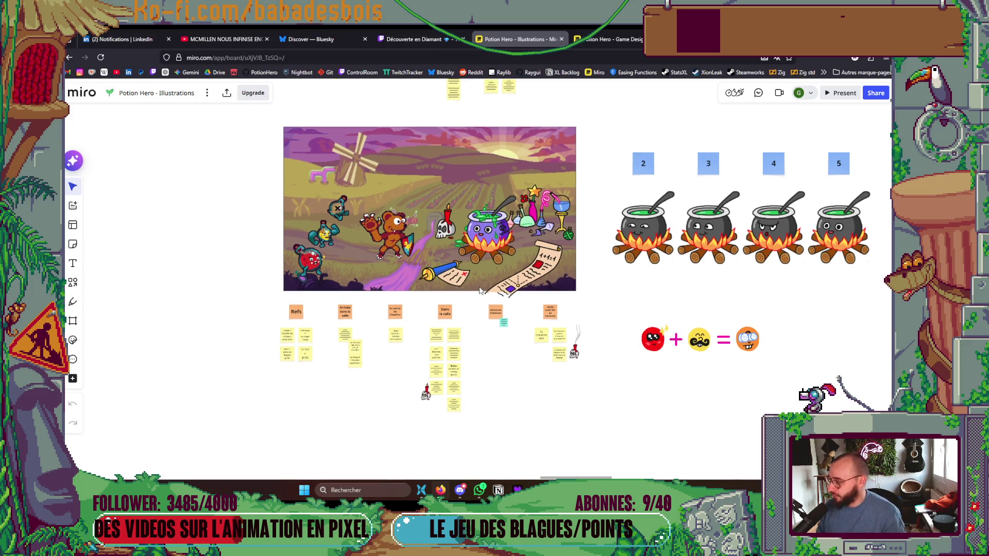
{"action": "scroll", "coordinate": [480, 291], "scroll_direction": "down", "scroll_amount": 3}
{"action": "scroll", "coordinate": [490, 283], "scroll_direction": "down", "scroll_amount": 5}
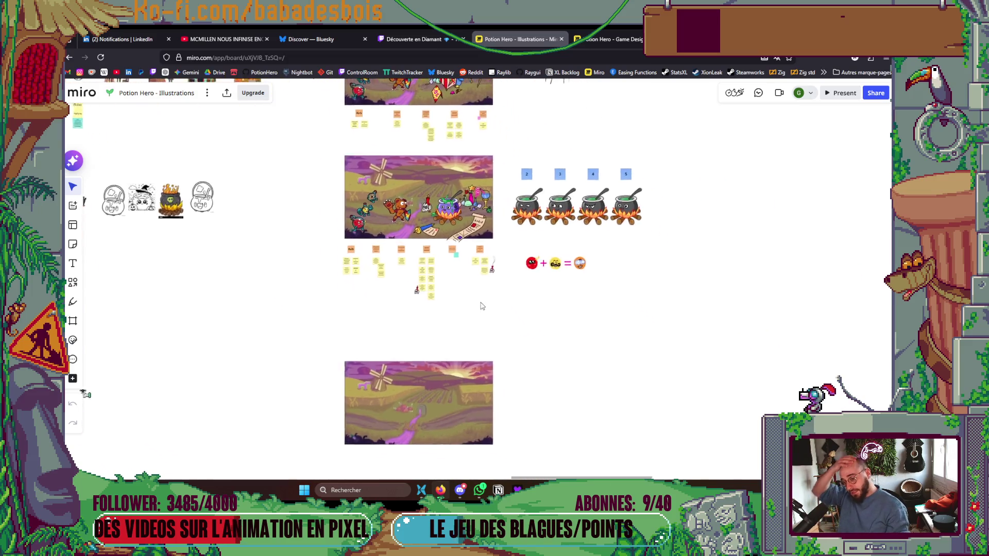
{"action": "scroll", "coordinate": [491, 263], "scroll_direction": "up", "scroll_amount": 3}
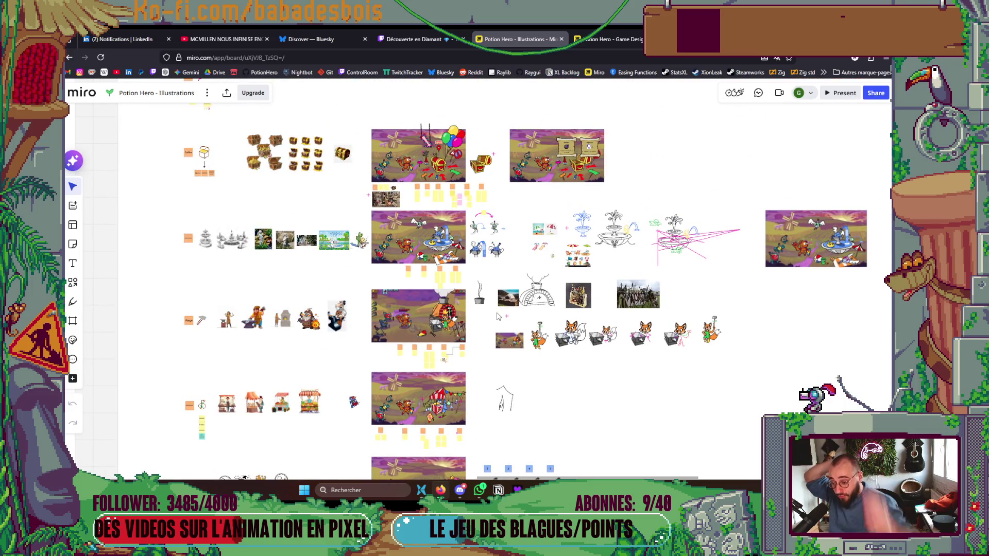
{"action": "scroll", "coordinate": [498, 316], "scroll_direction": "up", "scroll_amount": 4}
{"action": "scroll", "coordinate": [462, 278], "scroll_direction": "up", "scroll_amount": 4}
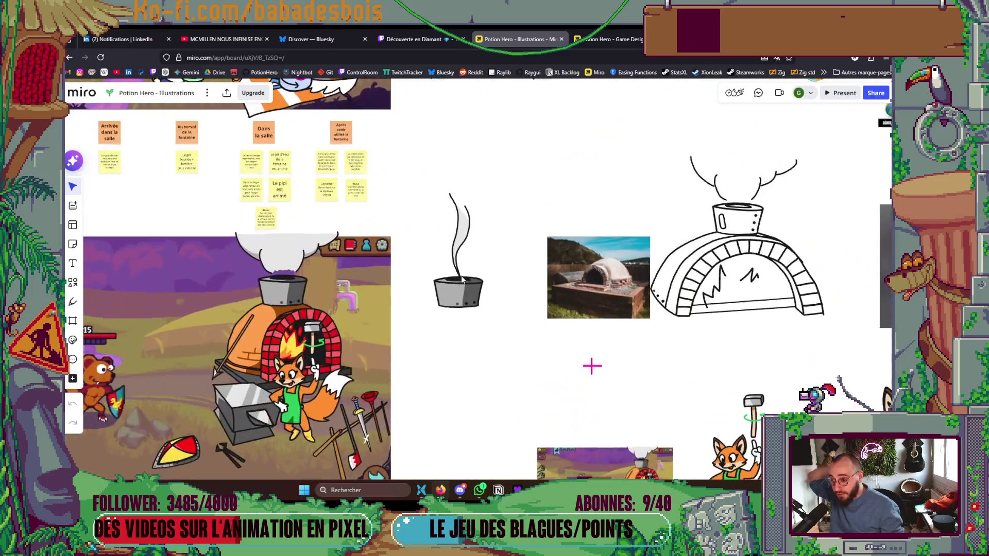
{"action": "scroll", "coordinate": [462, 279], "scroll_direction": "down", "scroll_amount": 6}
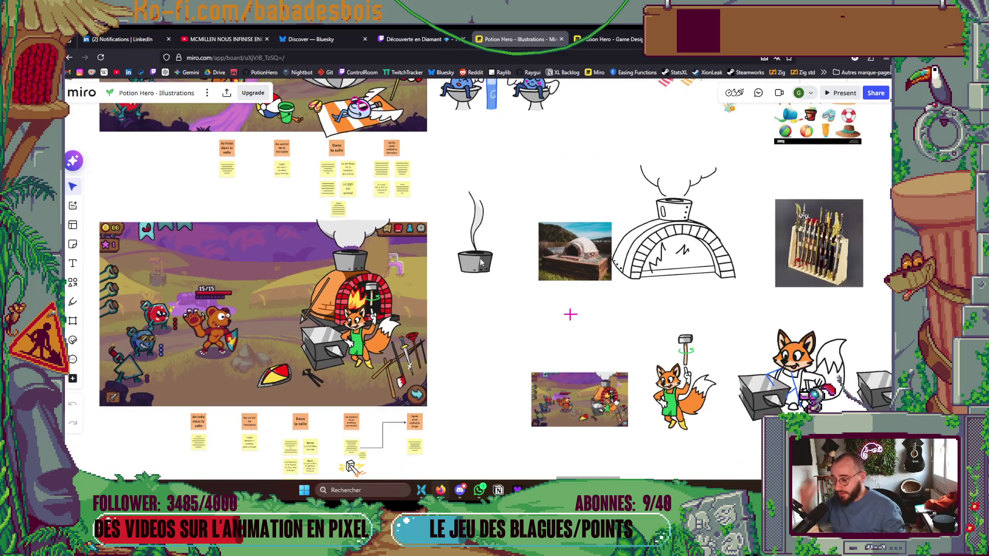
Pan to the forge notes and box-select the 'Après avoir utilisé la forge' sticky note.
{"action": "left_click_drag", "start_coordinate": [482, 273], "coordinate": [521, 201]}
{"action": "scroll", "coordinate": [383, 397], "scroll_direction": "up", "scroll_amount": 5}
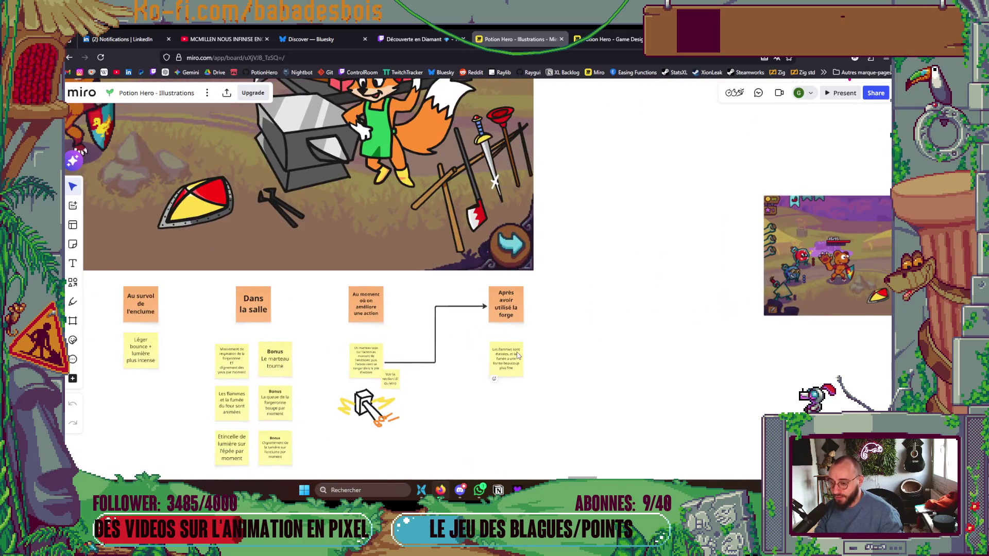
{"action": "scroll", "coordinate": [519, 356], "scroll_direction": "up", "scroll_amount": 3}
{"action": "mouse_move", "coordinate": [632, 354]}
{"action": "left_mouse_down"}
{"action": "mouse_move", "coordinate": [540, 392]}
{"action": "mouse_move", "coordinate": [555, 394]}
{"action": "left_mouse_up"}
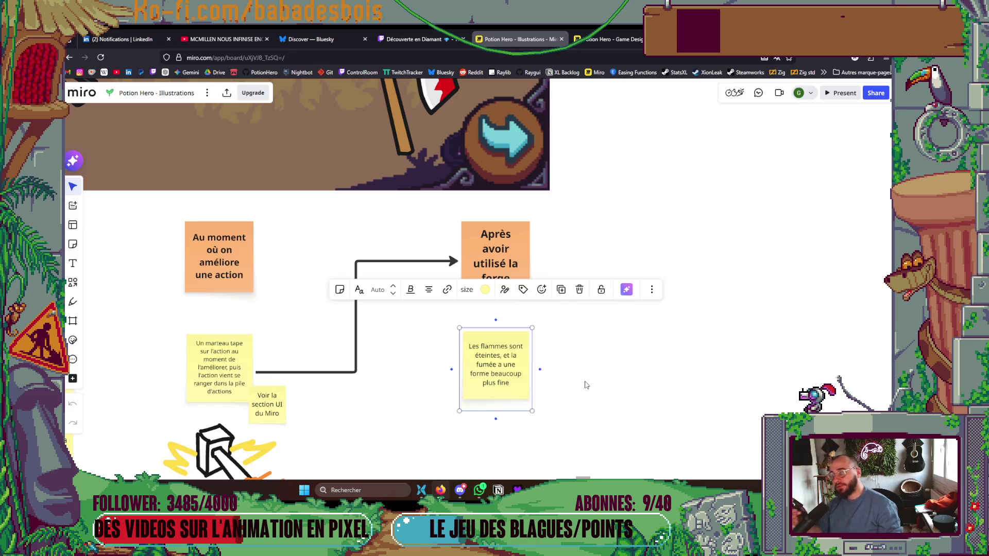
{"action": "scroll", "coordinate": [536, 379], "scroll_direction": "down", "scroll_amount": 5}
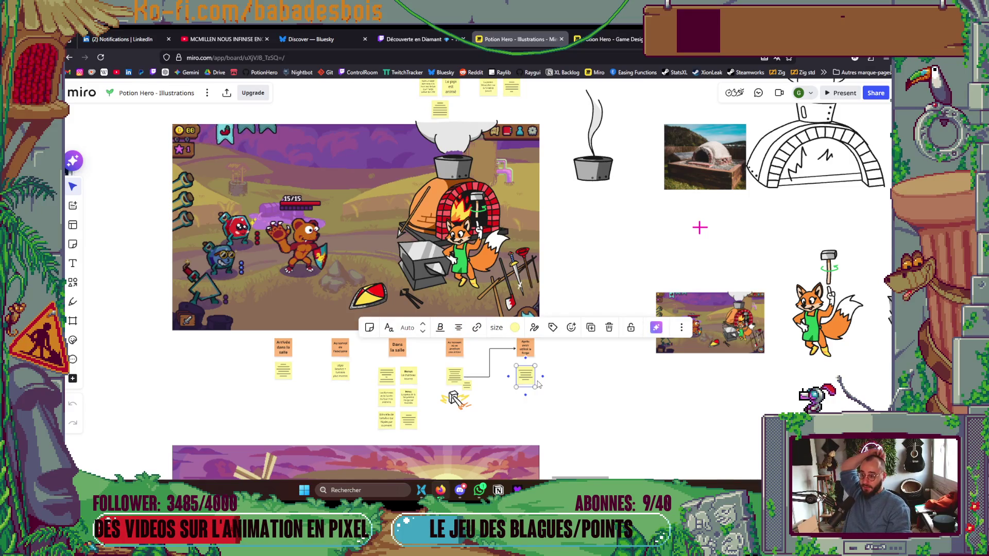
{"action": "scroll", "coordinate": [538, 384], "scroll_direction": "up", "scroll_amount": 5}
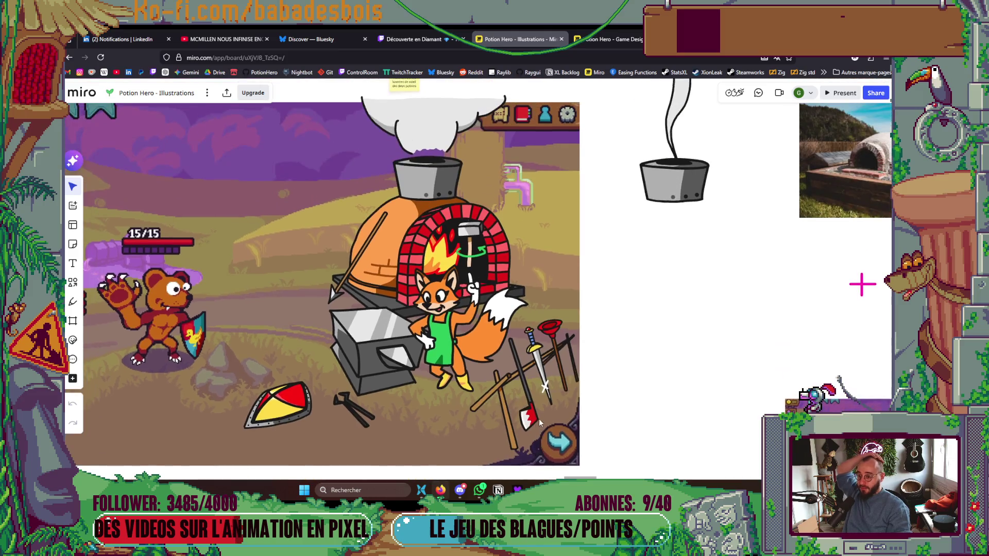
{"action": "scroll", "coordinate": [404, 303], "scroll_direction": "down", "scroll_amount": 5}
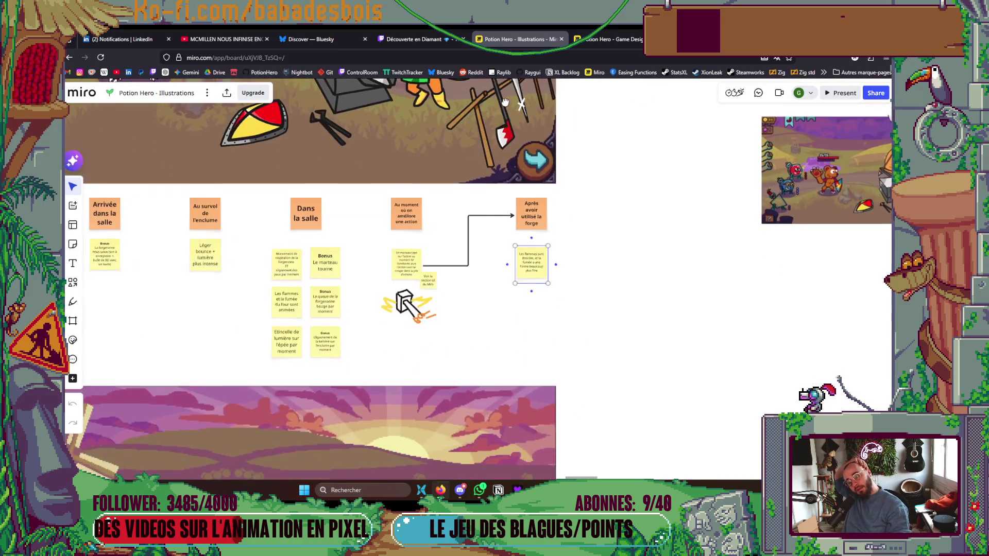
{"action": "scroll", "coordinate": [422, 309], "scroll_direction": "up", "scroll_amount": 4}
{"action": "scroll", "coordinate": [440, 311], "scroll_direction": "up", "scroll_amount": 2}
{"action": "scroll", "coordinate": [440, 311], "scroll_direction": "up", "scroll_amount": 1}
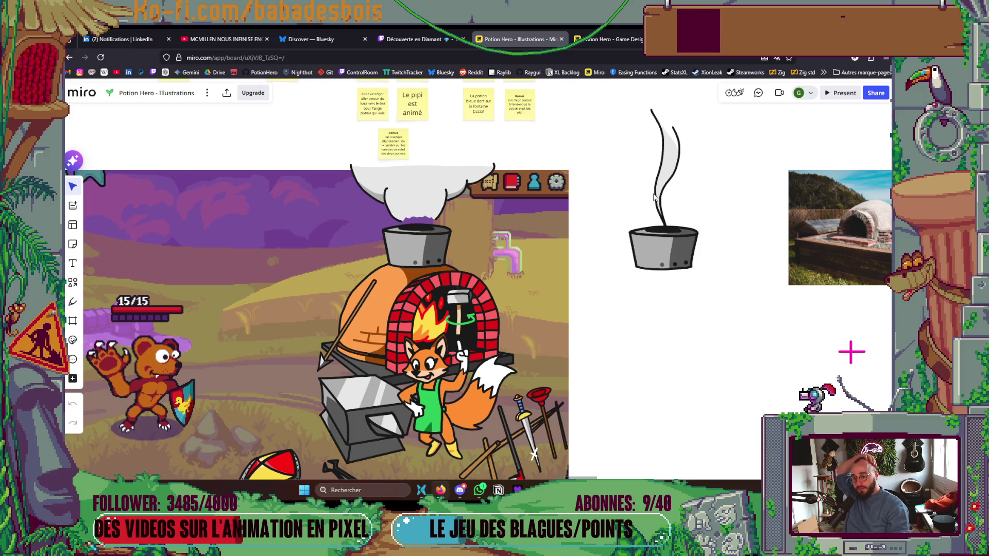
{"action": "scroll", "coordinate": [674, 407], "scroll_direction": "down", "scroll_amount": 2}
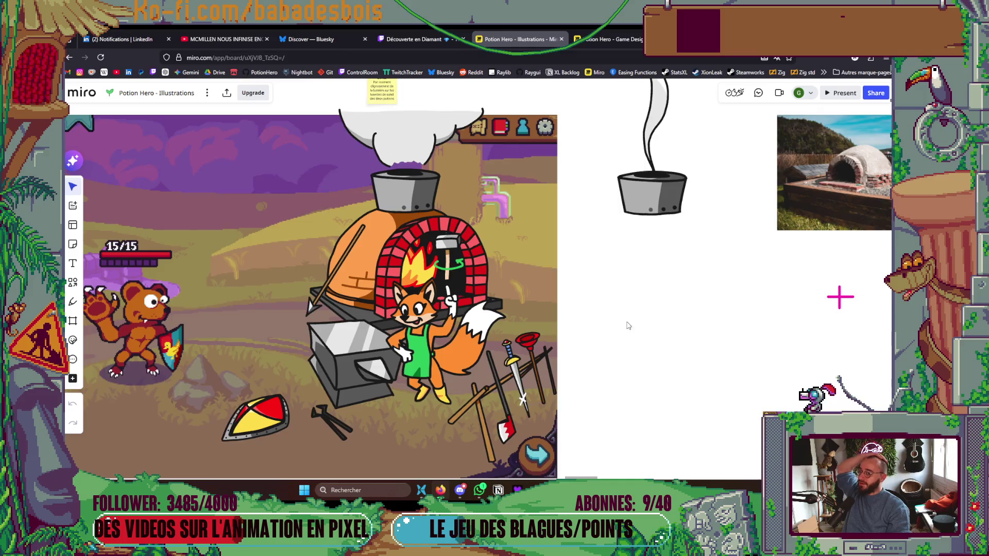
{"action": "scroll", "coordinate": [653, 203], "scroll_direction": "down", "scroll_amount": 3}
{"action": "scroll", "coordinate": [638, 303], "scroll_direction": "up", "scroll_amount": 1}
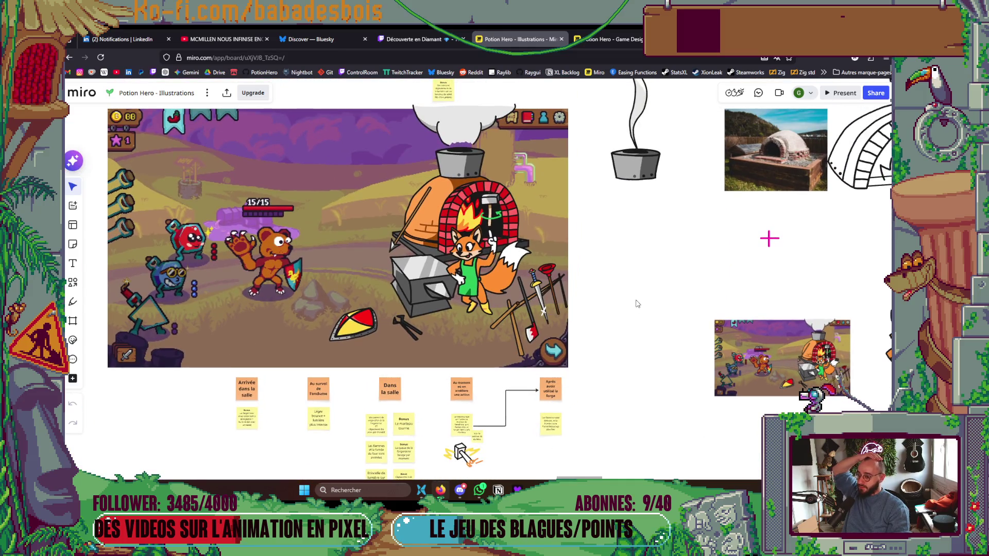
{"action": "scroll", "coordinate": [638, 302], "scroll_direction": "down", "scroll_amount": 3}
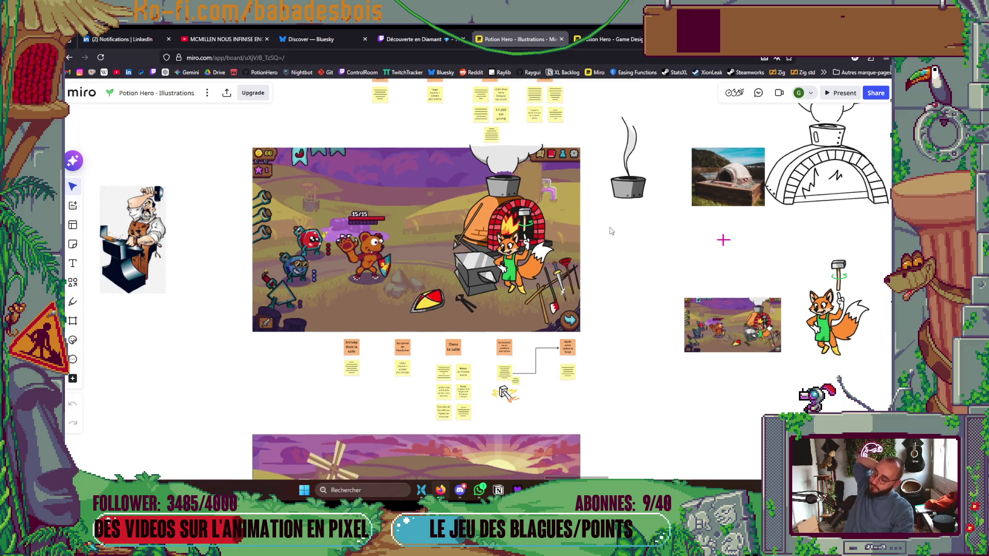
{"action": "scroll", "coordinate": [608, 227], "scroll_direction": "down", "scroll_amount": 3}
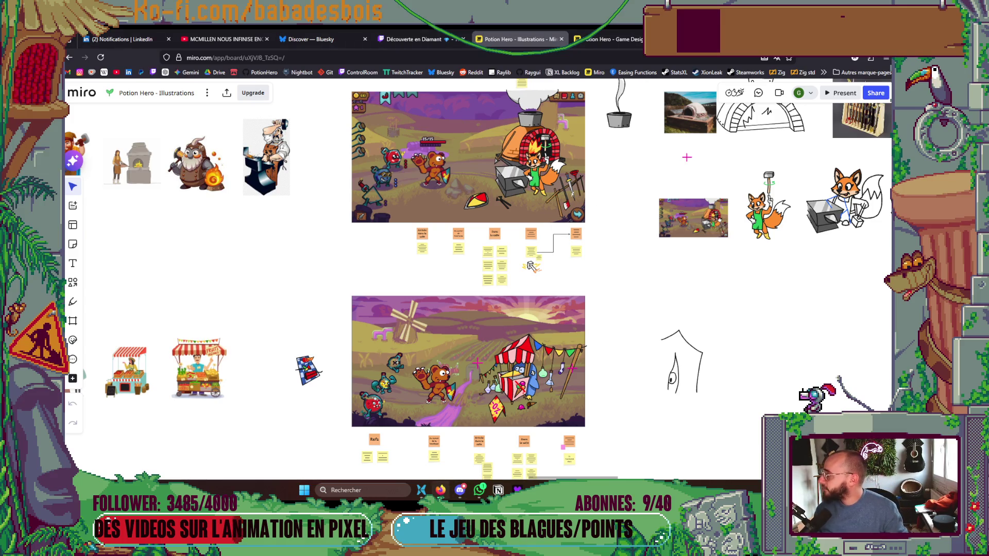
{"action": "mouse_move", "coordinate": [433, 36]}
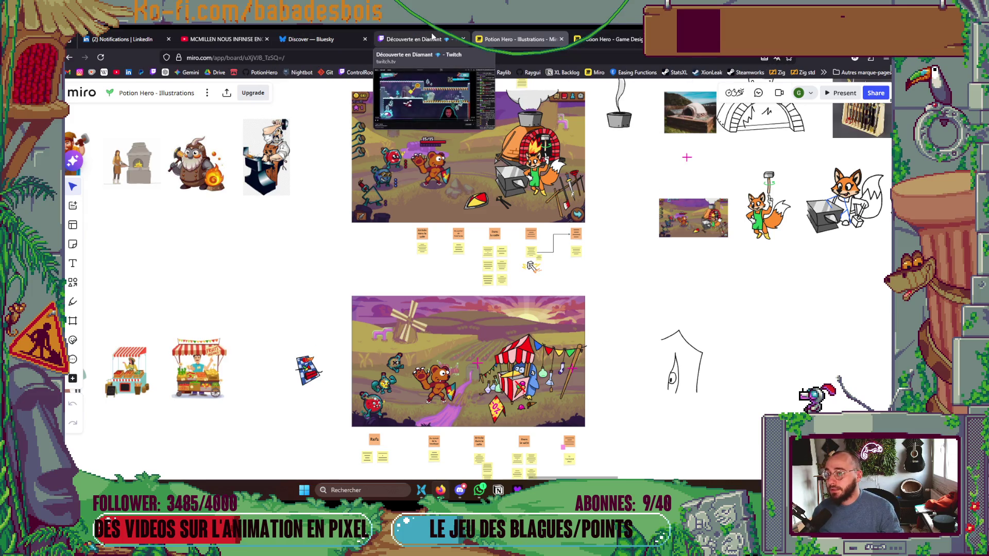
Load the streamer's Twitch channel in a new Firefox tab via the Twitch bookmark.
{"action": "key", "text": "ctrl+t"}
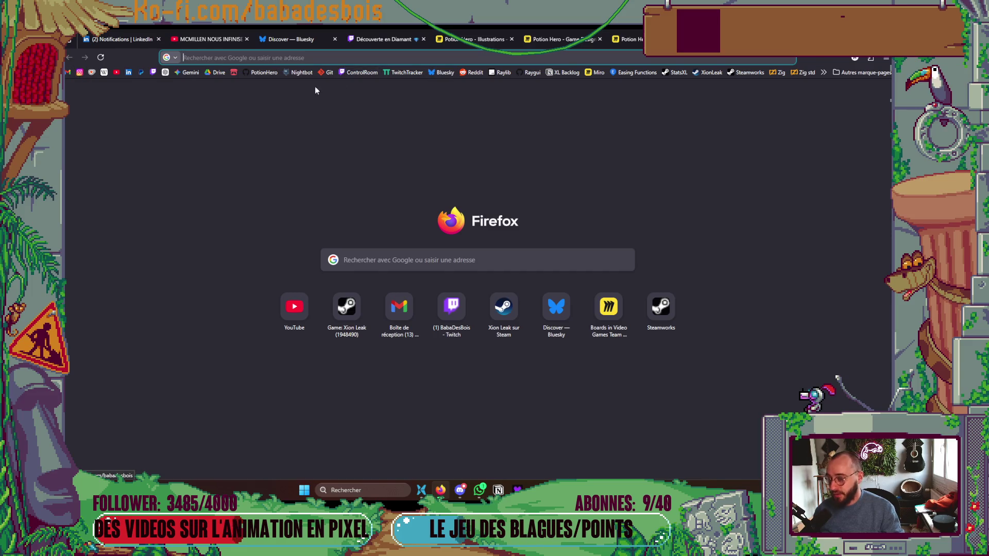
{"action": "left_click", "coordinate": [154, 73]}
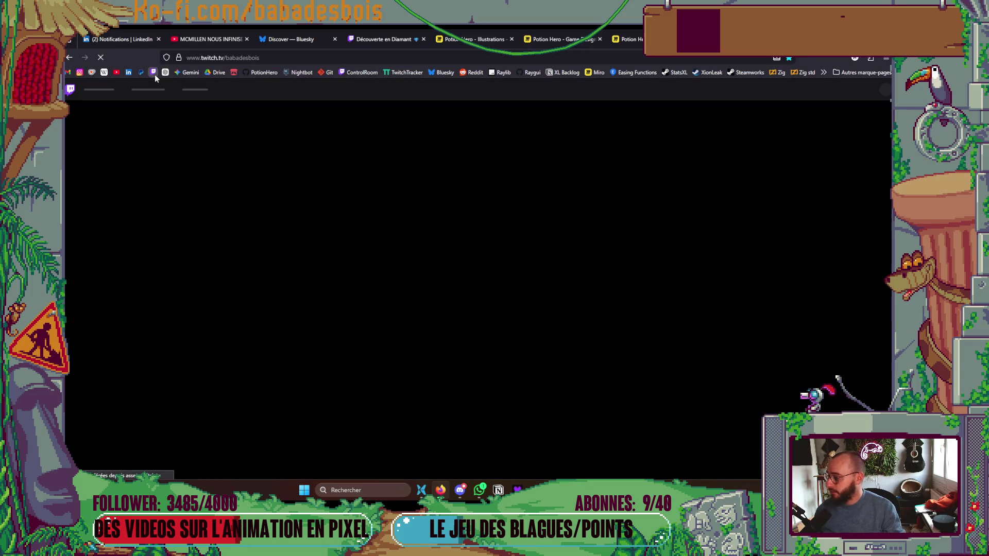